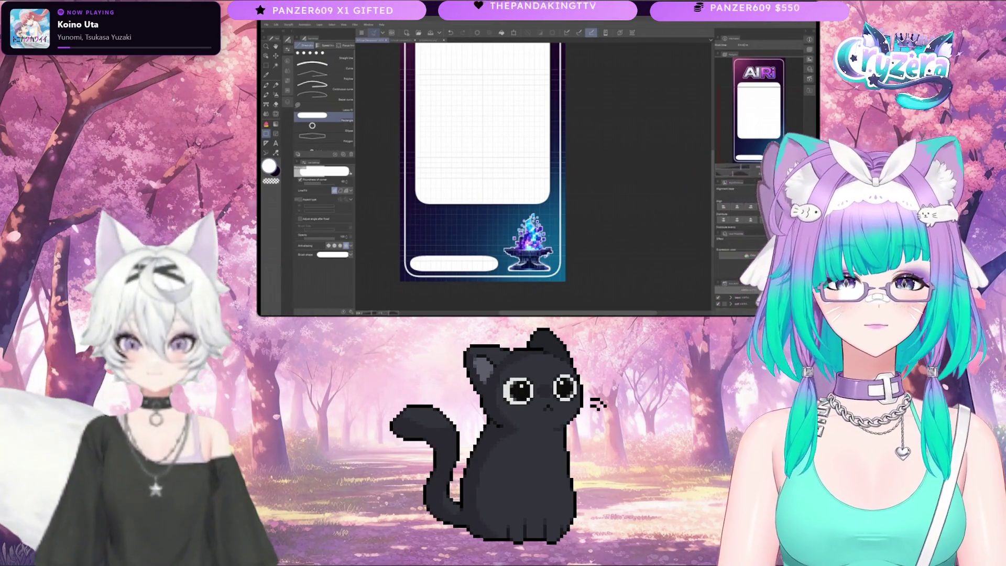
# - Zoom out to the whole card and add a New Raster Layer at the top of the stack
pyautogui.scroll(-2, 492, 168)
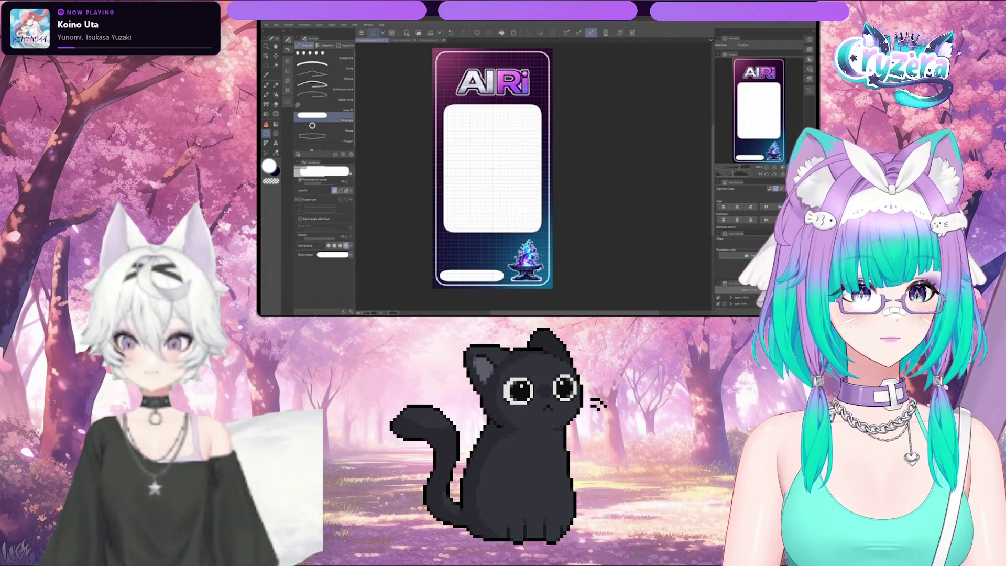
pyautogui.click(292, 103)
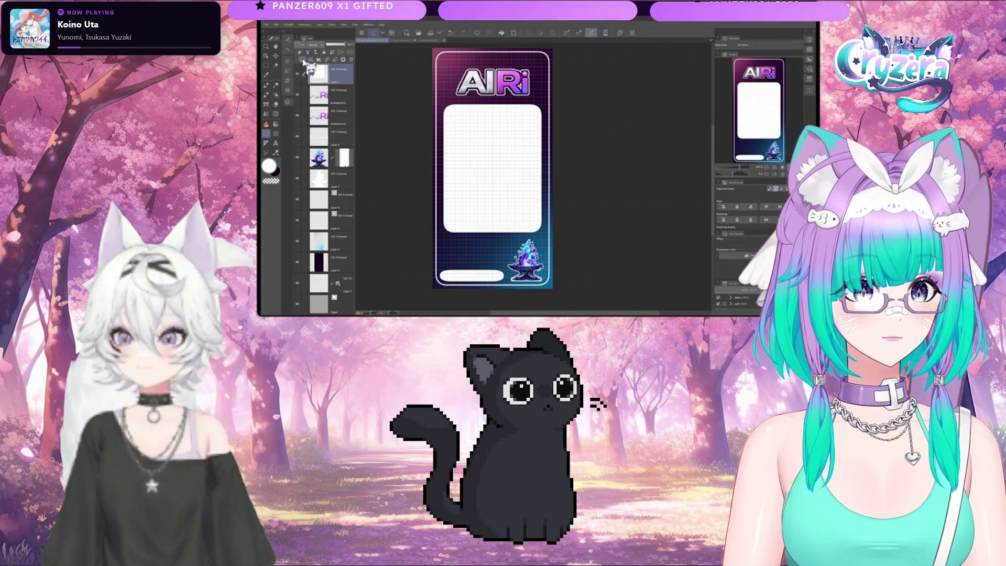
pyautogui.click(303, 60)
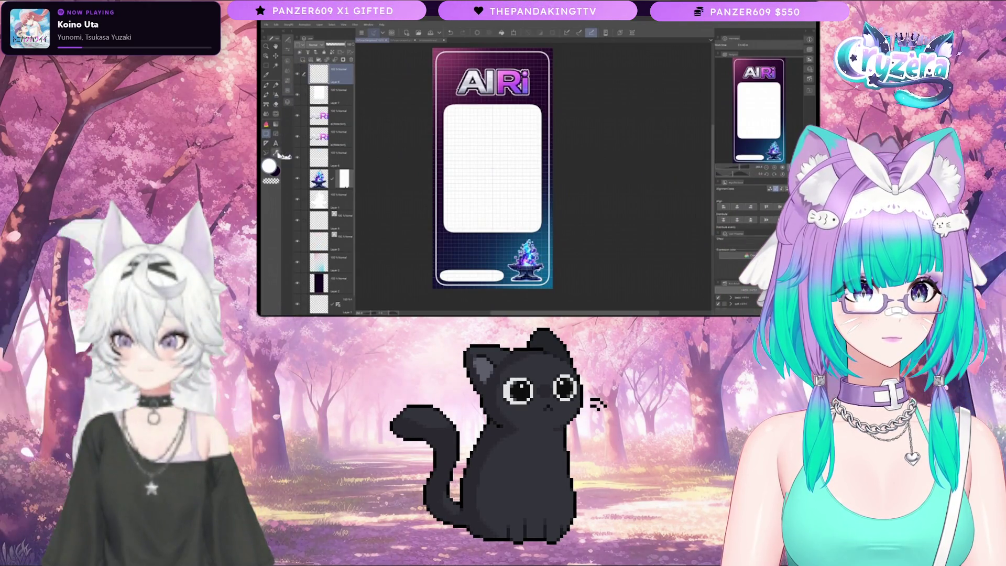
pyautogui.click(288, 50)
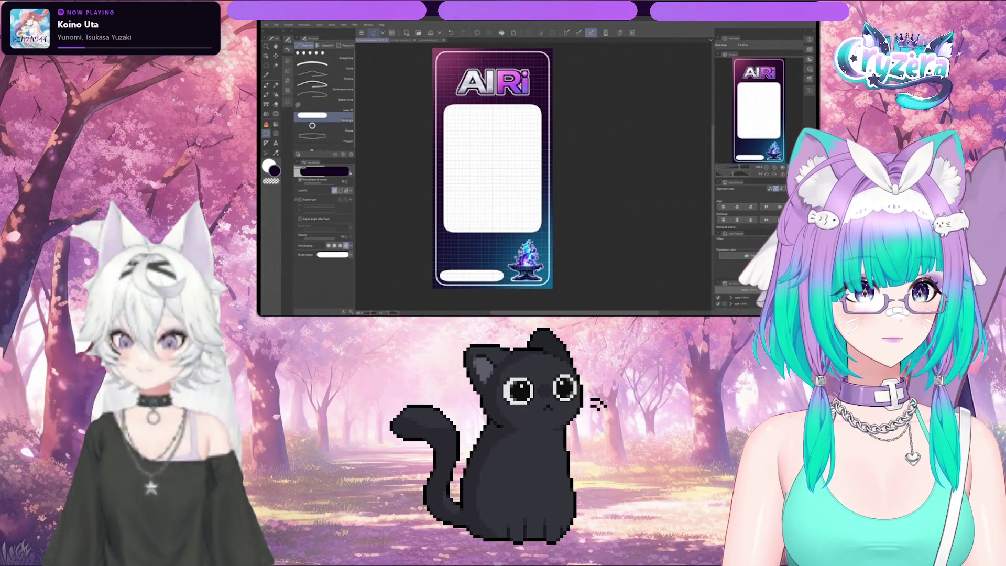
# - Undo the faint rounded outline, then verify the screen box's white fill by undoing and restoring it
pyautogui.hotkey('ctrl', 'z')
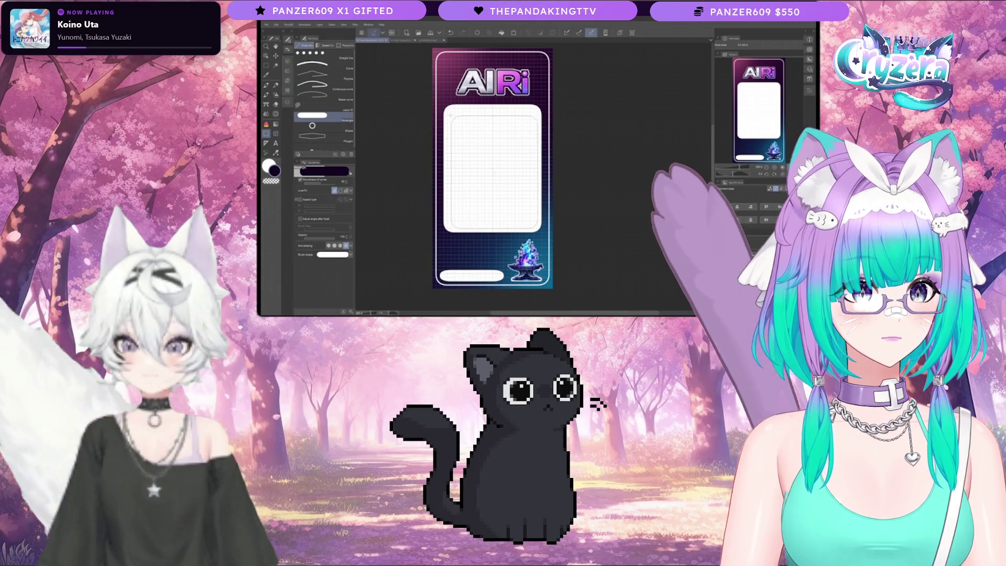
pyautogui.hotkey('ctrl', 'z')
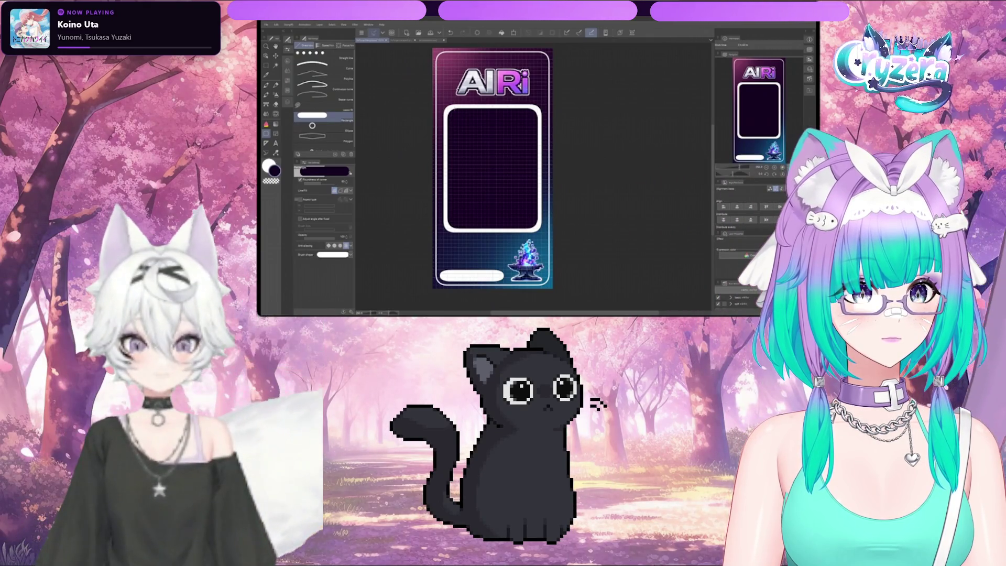
pyautogui.scroll(1, 494, 173)
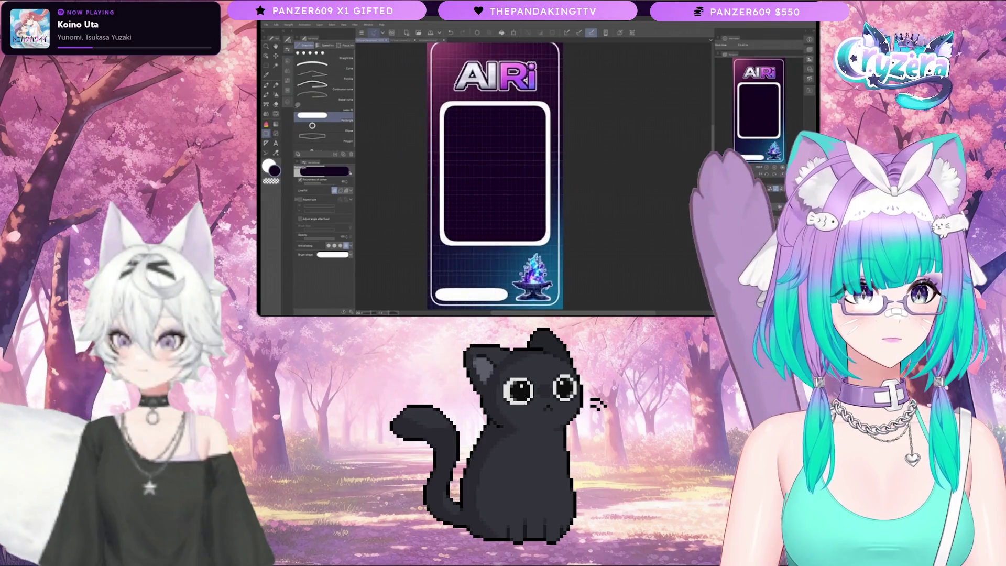
pyautogui.hotkey('ctrl', 'z')
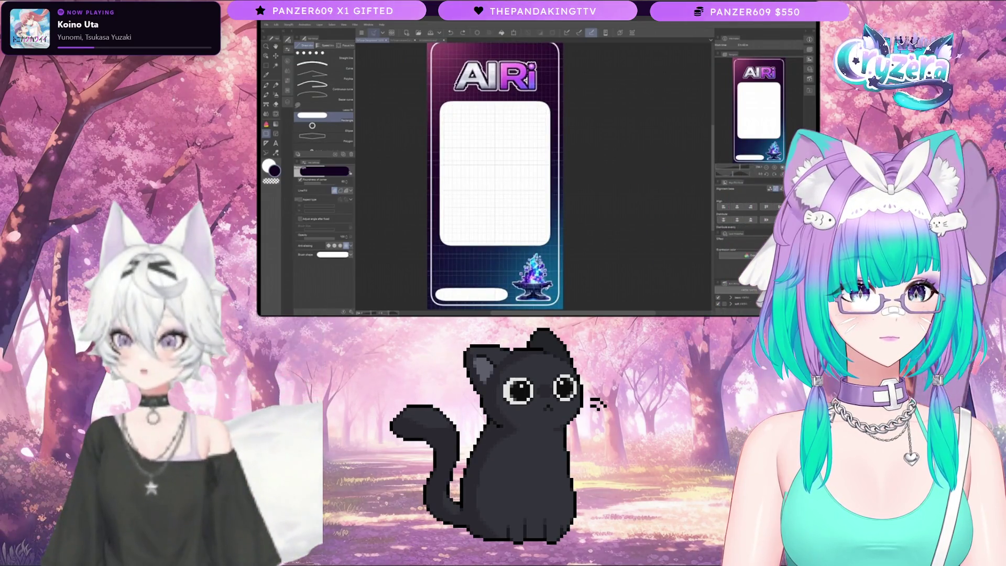
# - Turn off Roundness of corner and recheck the white fill with undo and redo
pyautogui.click(300, 179)
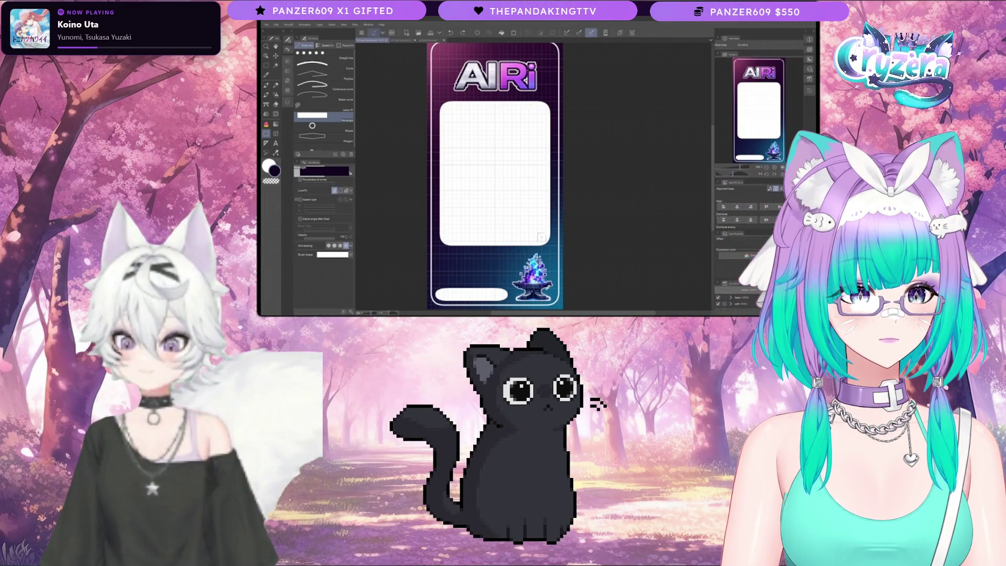
pyautogui.hotkey('ctrl', 'z')
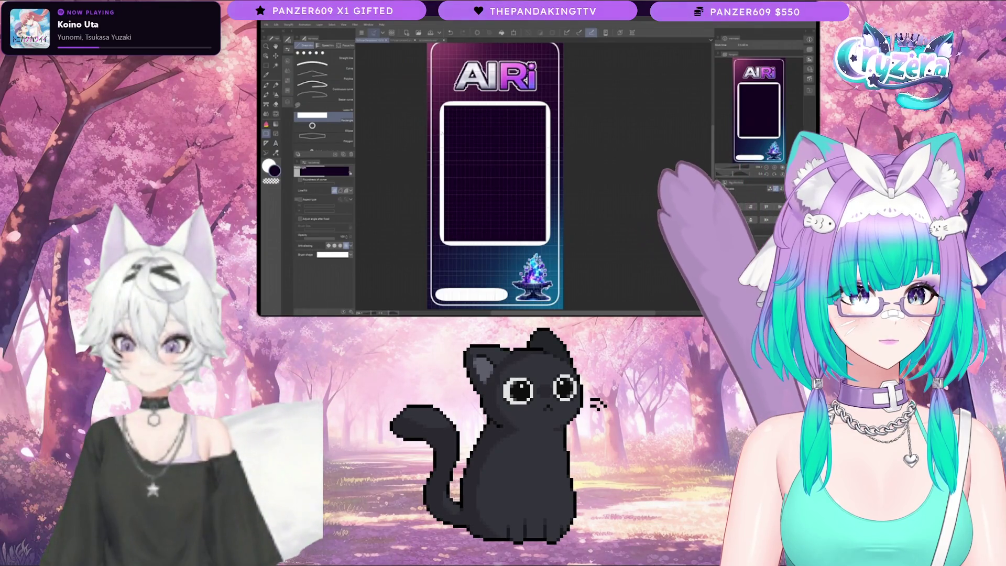
pyautogui.hotkey('ctrl', 'y')
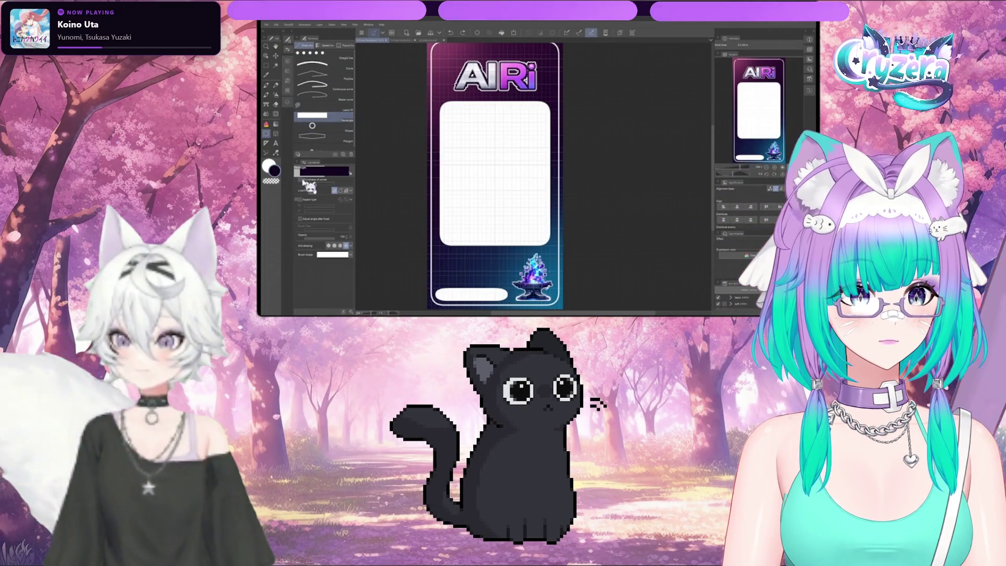
pyautogui.click(286, 106)
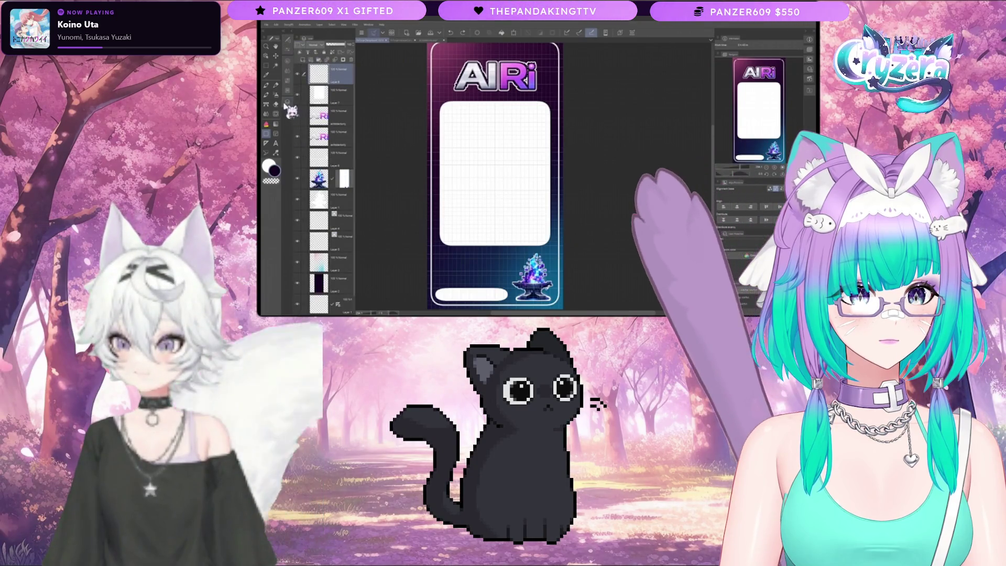
# - Set the rectangle tool's Line/Fill to Create line, leaving Aspect type off
pyautogui.click(289, 63)
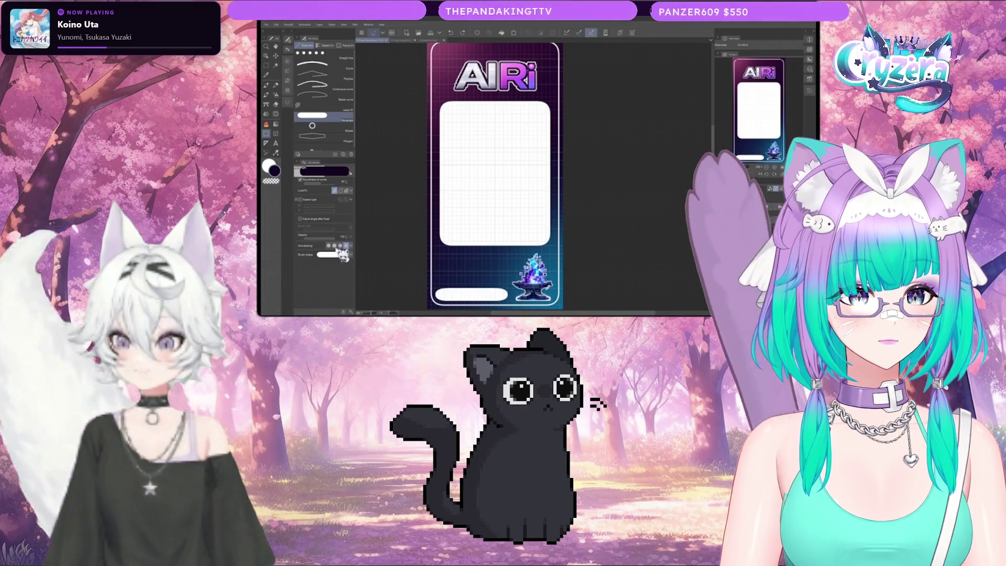
pyautogui.click(346, 191)
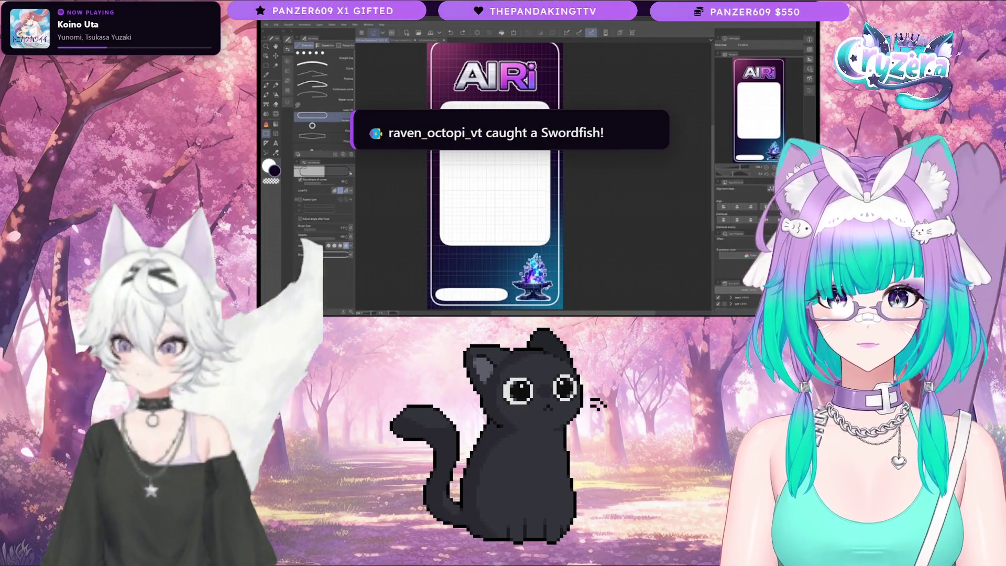
pyautogui.click(300, 199)
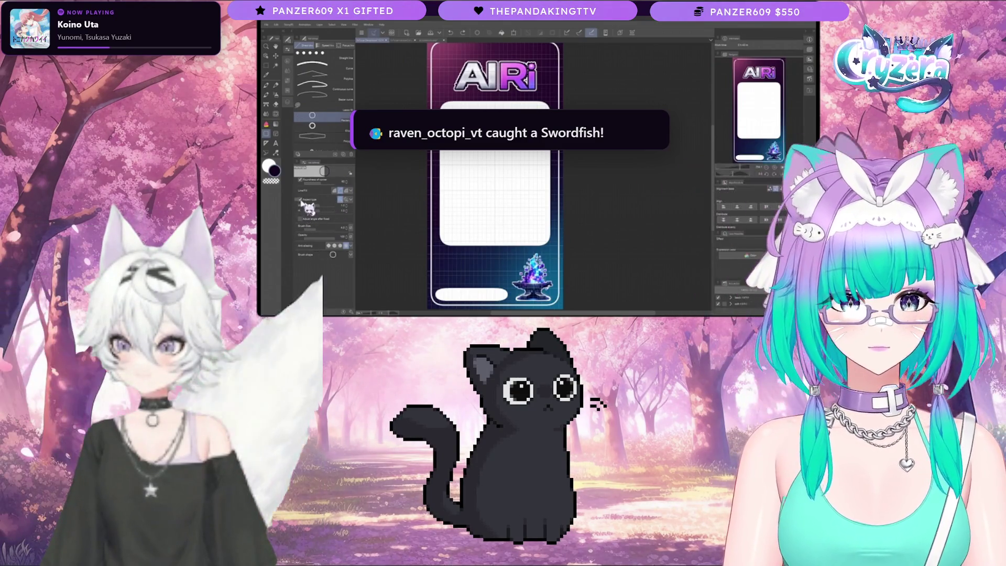
pyautogui.click(301, 201)
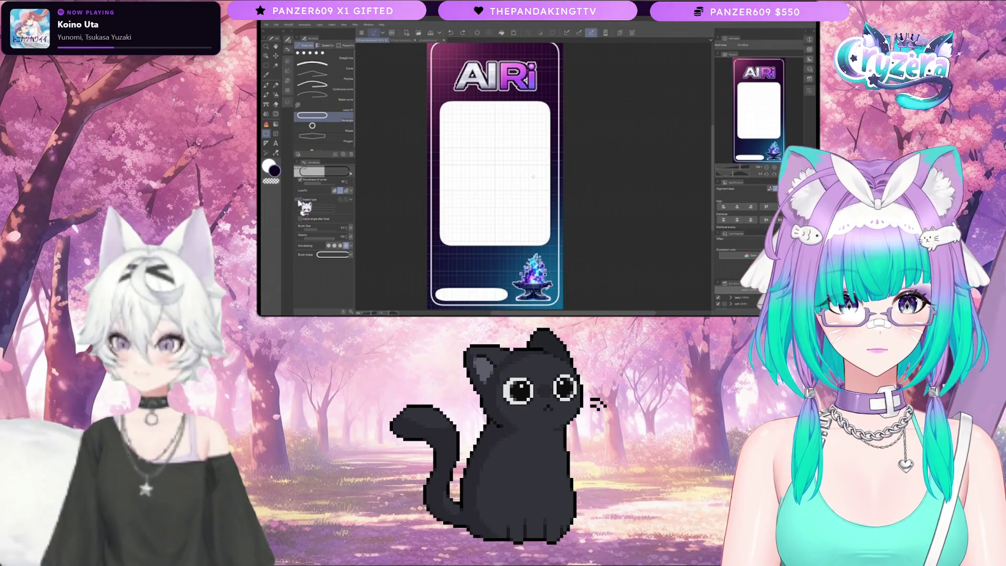
pyautogui.click(299, 200)
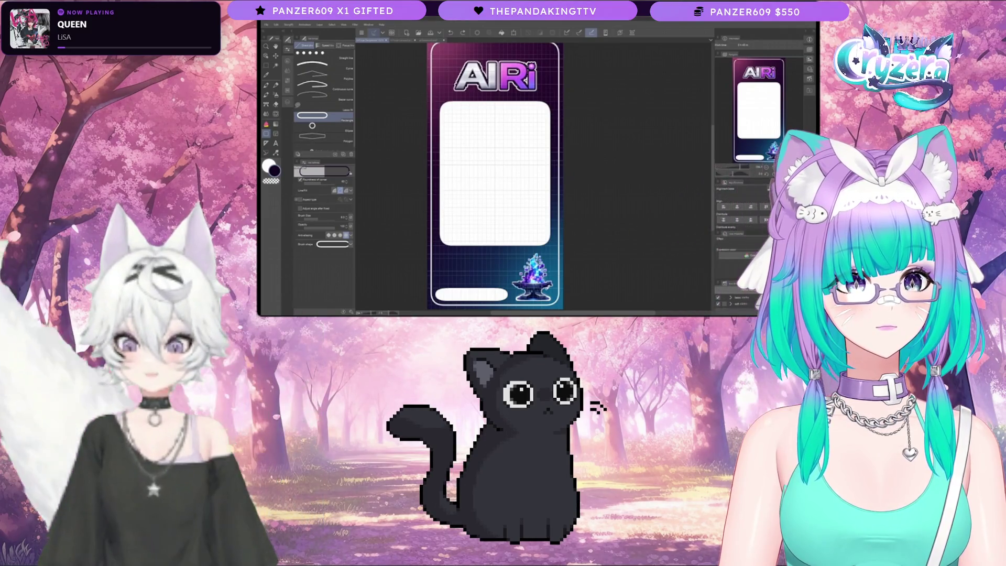
# - Trace the white screen panel with a rounded outline and pick yellow on the Color Wheel
pyautogui.moveTo(548, 245)
pyautogui.mouseDown()
pyautogui.moveTo(480, 168)
pyautogui.moveTo(442, 105)
pyautogui.mouseUp()
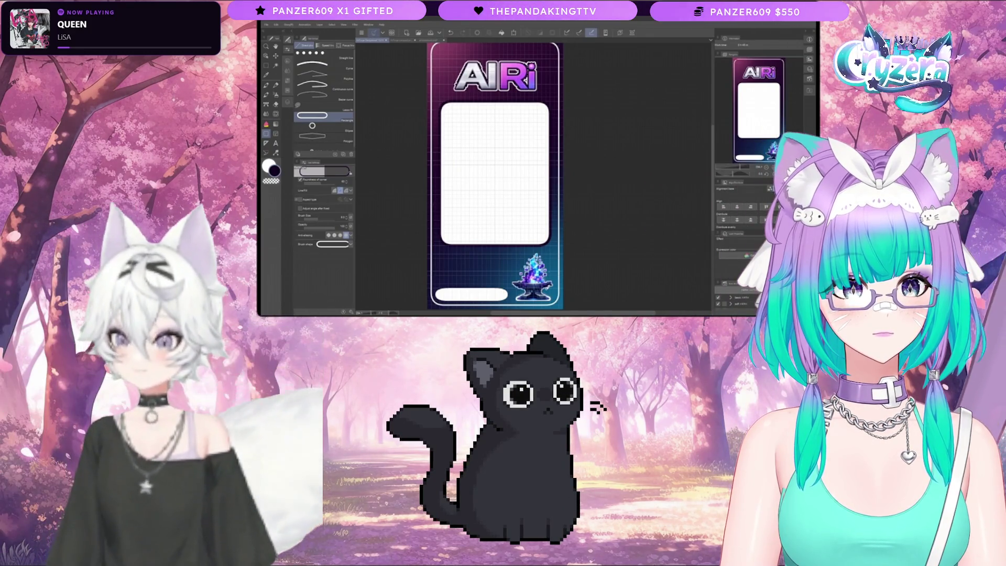
pyautogui.click(289, 106)
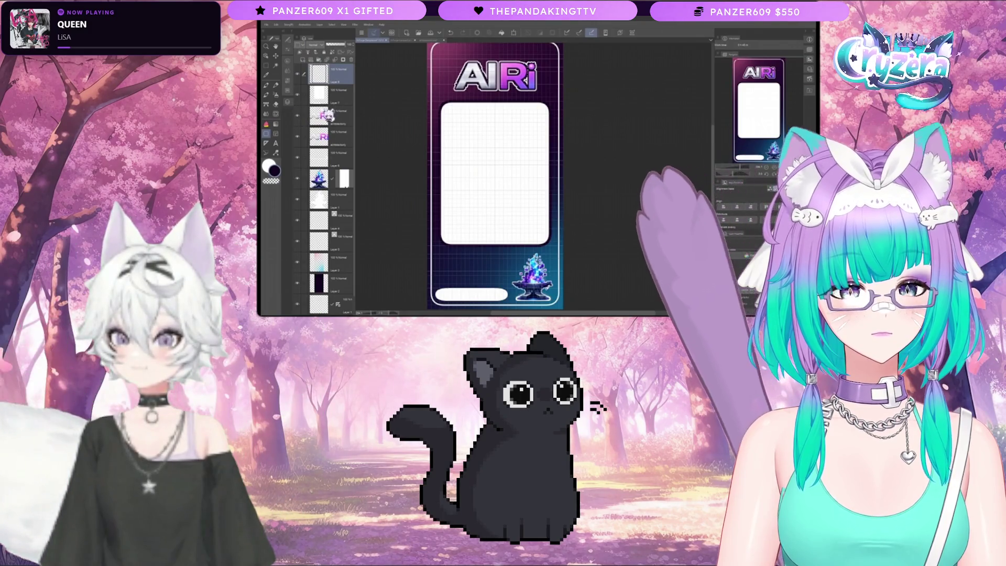
pyautogui.click(288, 83)
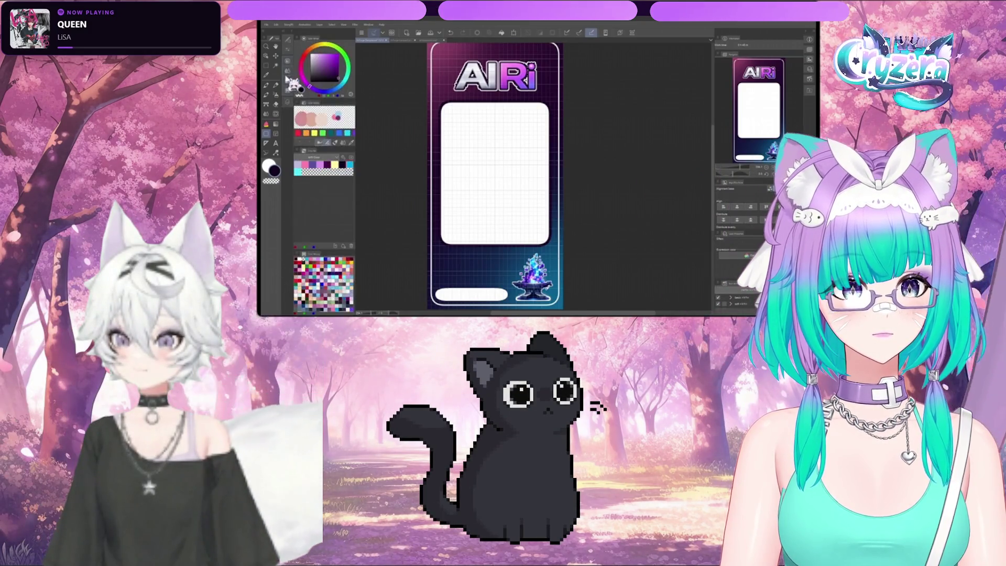
pyautogui.click(321, 48)
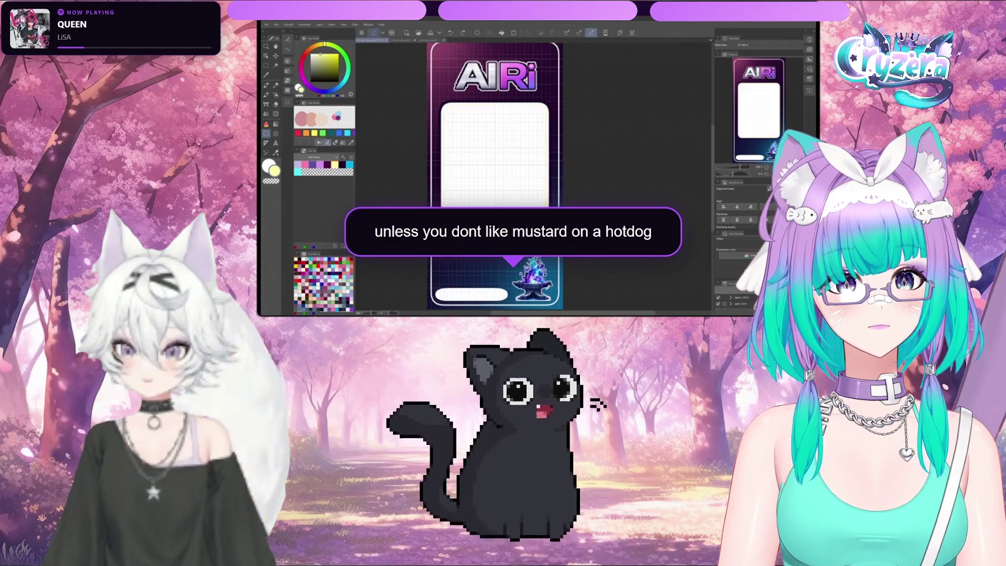
# - Draw a yellow rounded frame around the white screen panel, undoing and redrawing it once
pyautogui.click(287, 54)
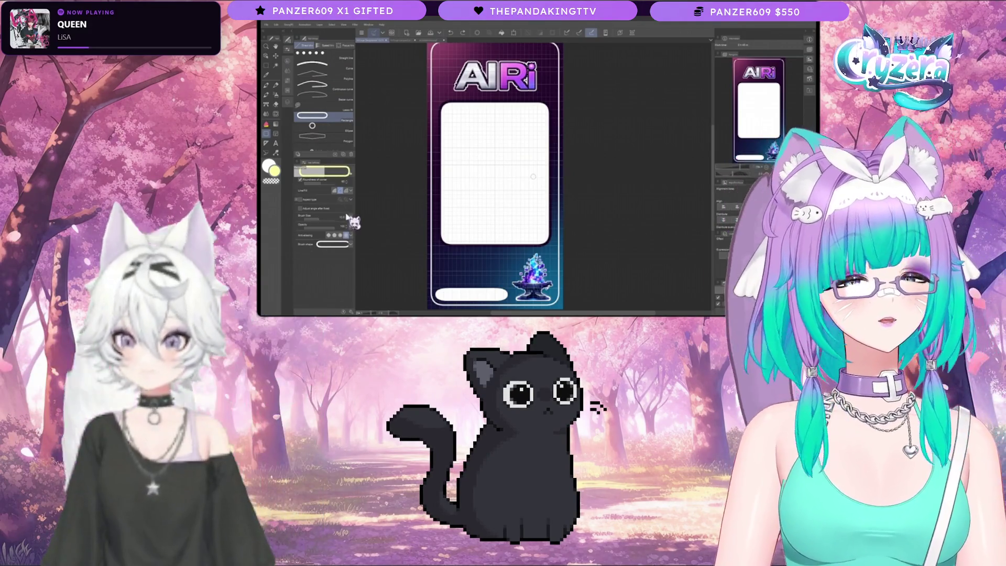
pyautogui.moveTo(550, 243); pyautogui.dragTo(439, 102)
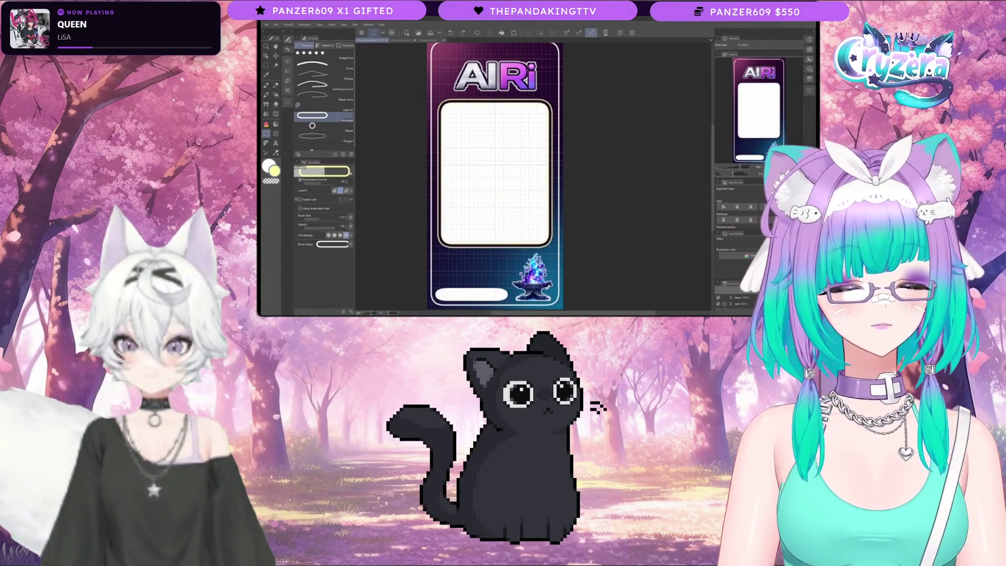
pyautogui.hotkey('ctrl', 'z')
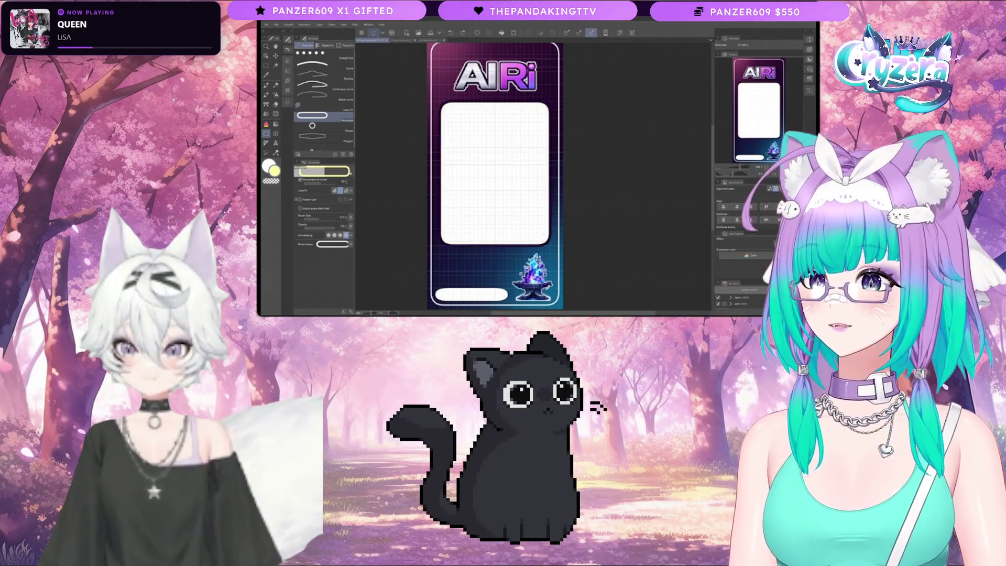
pyautogui.moveTo(550, 245); pyautogui.dragTo(439, 100)
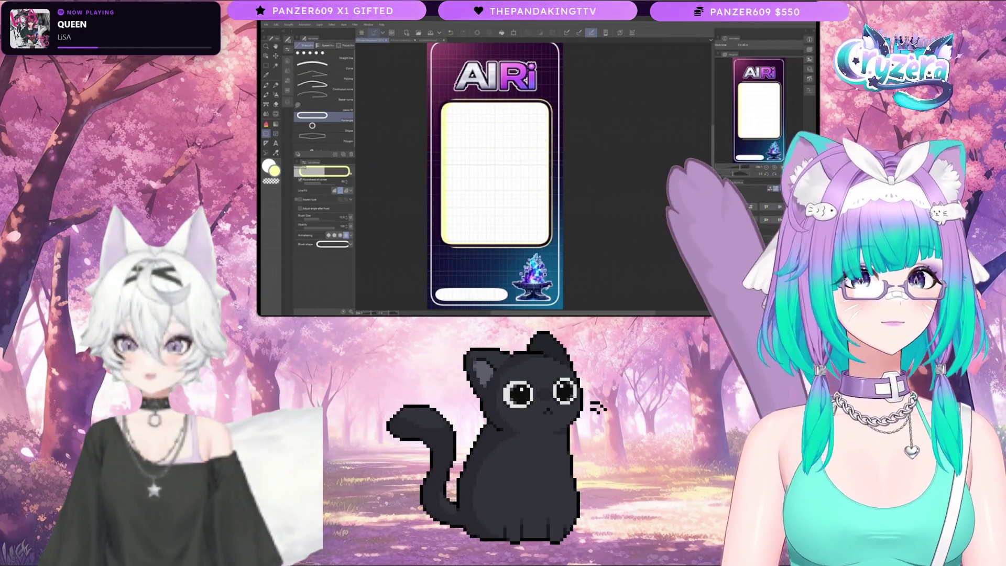
# - Undo the yellow frame and draw a rounded border framing the whole white card
pyautogui.click(451, 33)
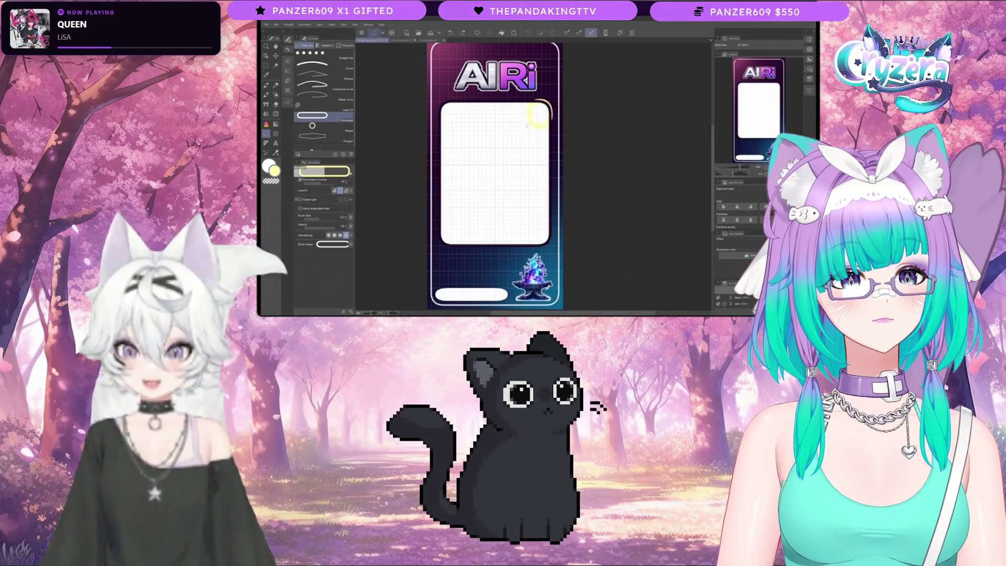
pyautogui.moveTo(477, 180); pyautogui.dragTo(438, 246)
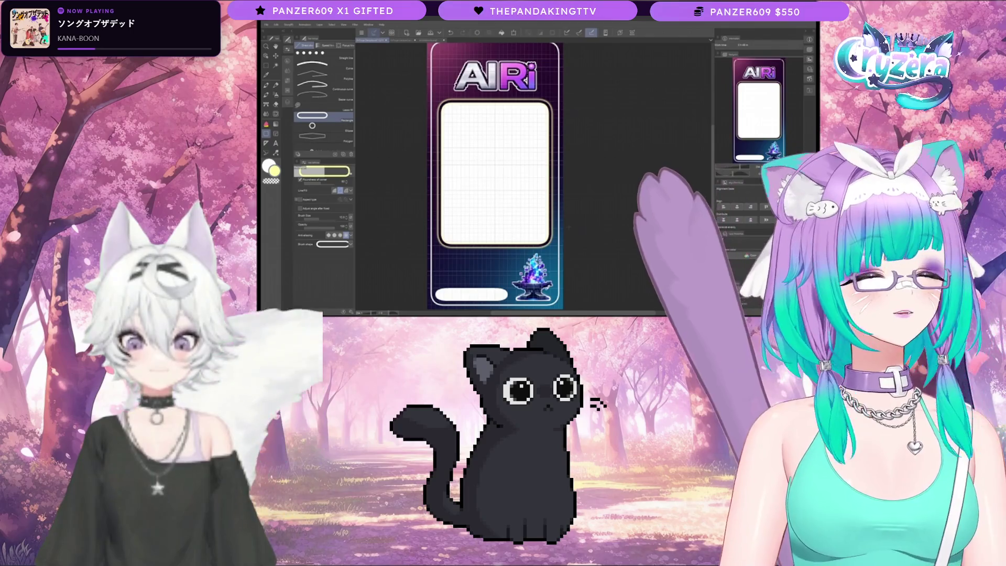
pyautogui.scroll(2, 500, 176)
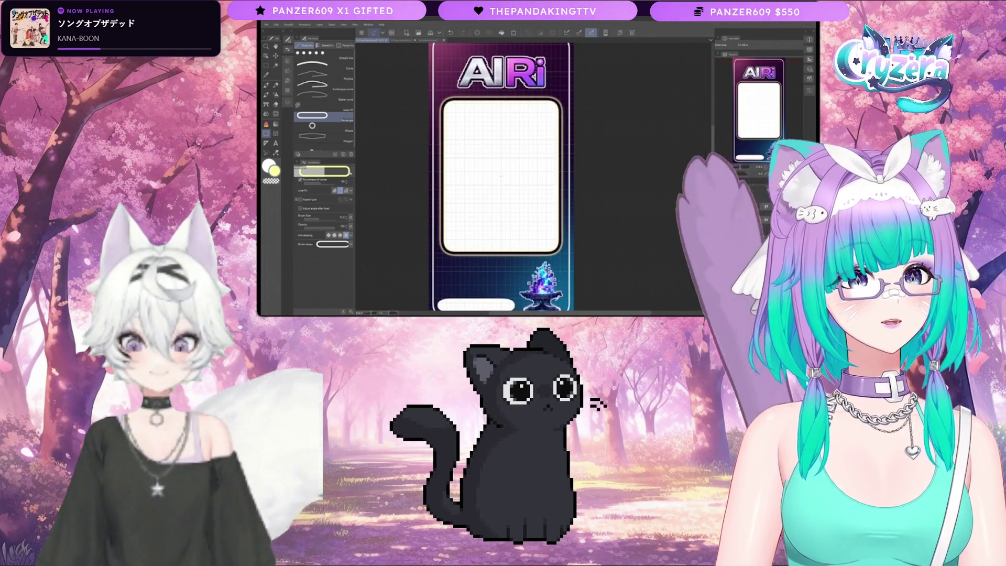
# - Draw a rounded bar over the white bottom pill and fill it with yellow
pyautogui.scroll(-2, 501, 176)
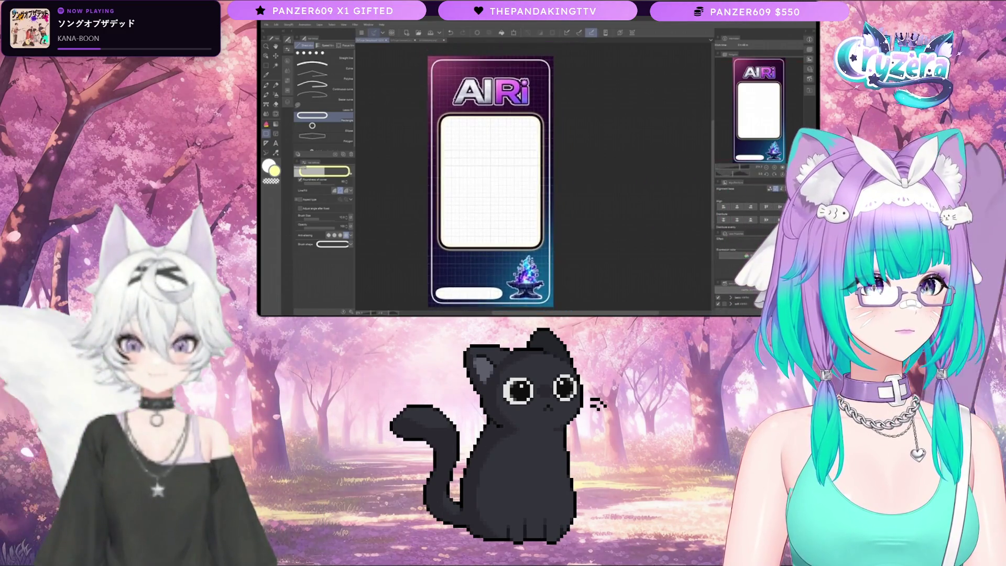
pyautogui.scroll(-3, 490, 178)
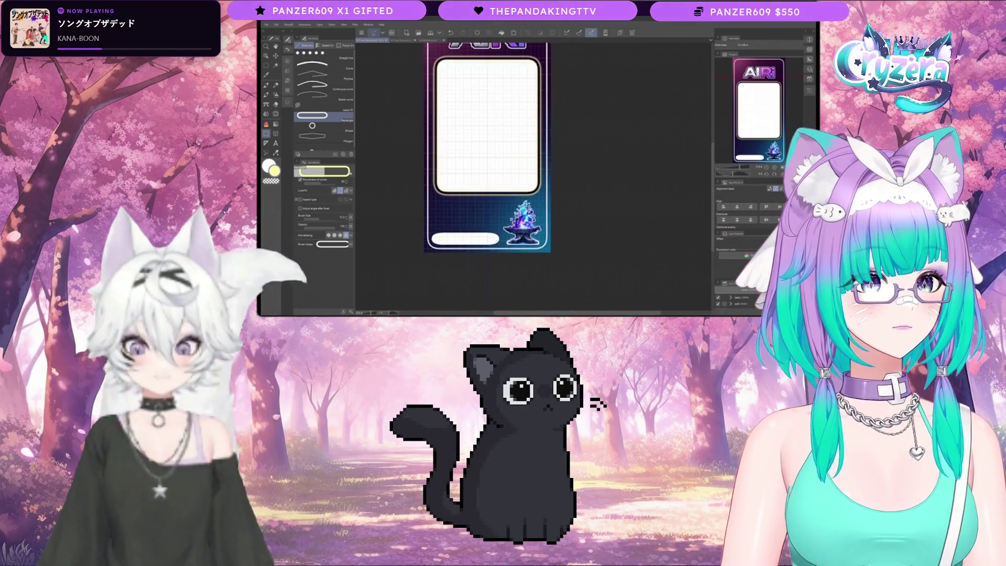
pyautogui.scroll(2, 509, 147)
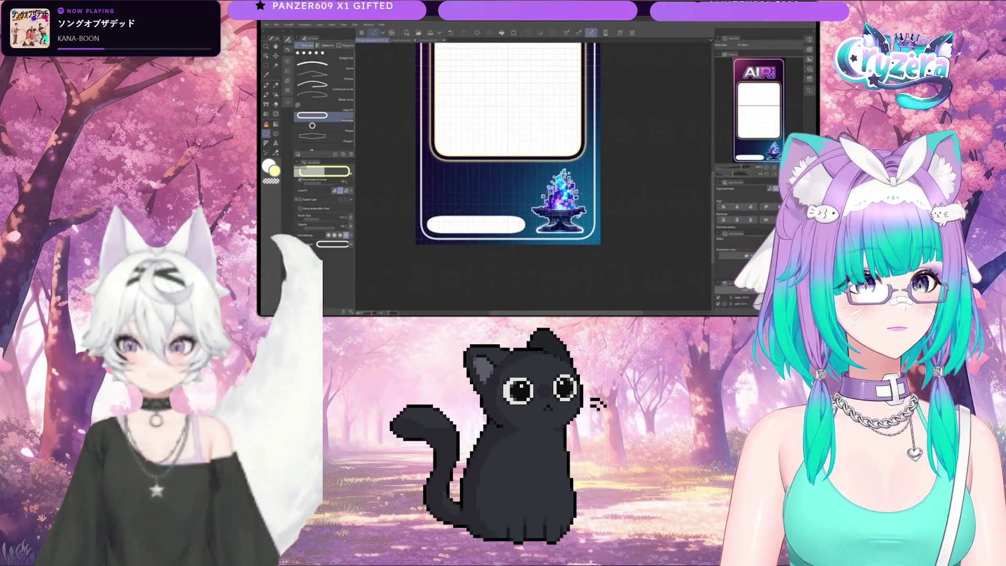
pyautogui.press('F7')
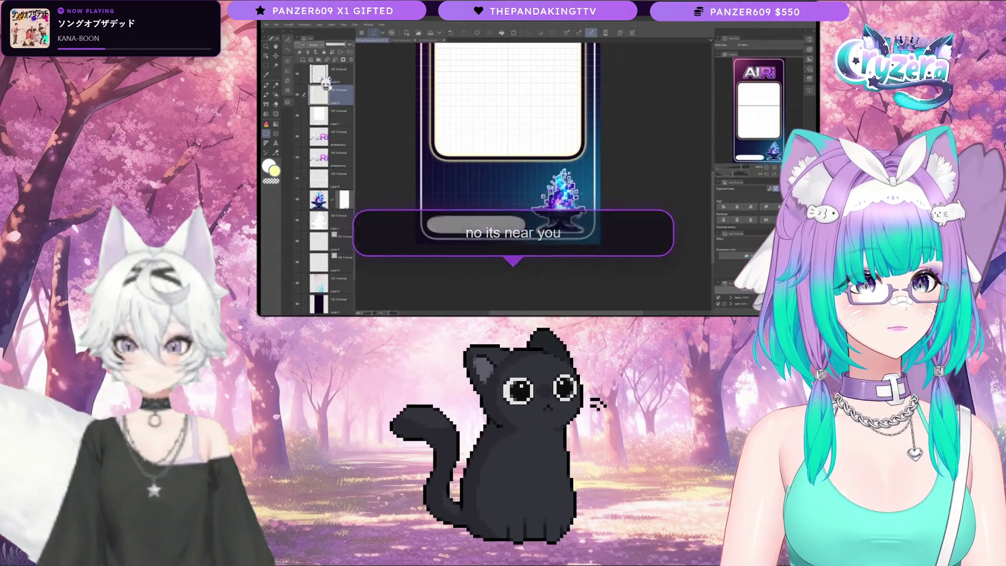
pyautogui.press('F7')
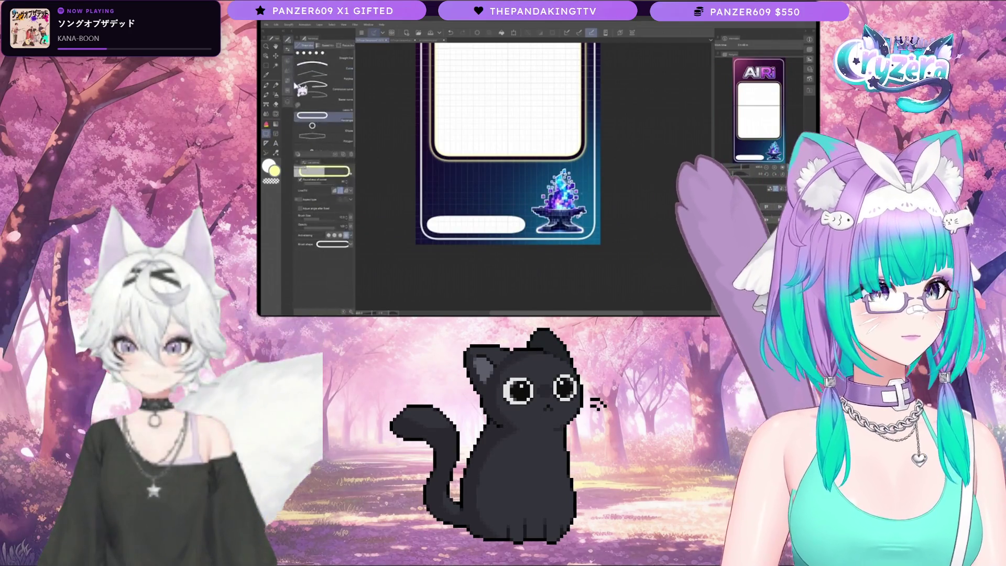
pyautogui.moveTo(519, 230)
pyautogui.mouseDown()
pyautogui.moveTo(481, 215)
pyautogui.moveTo(426, 215)
pyautogui.mouseUp()
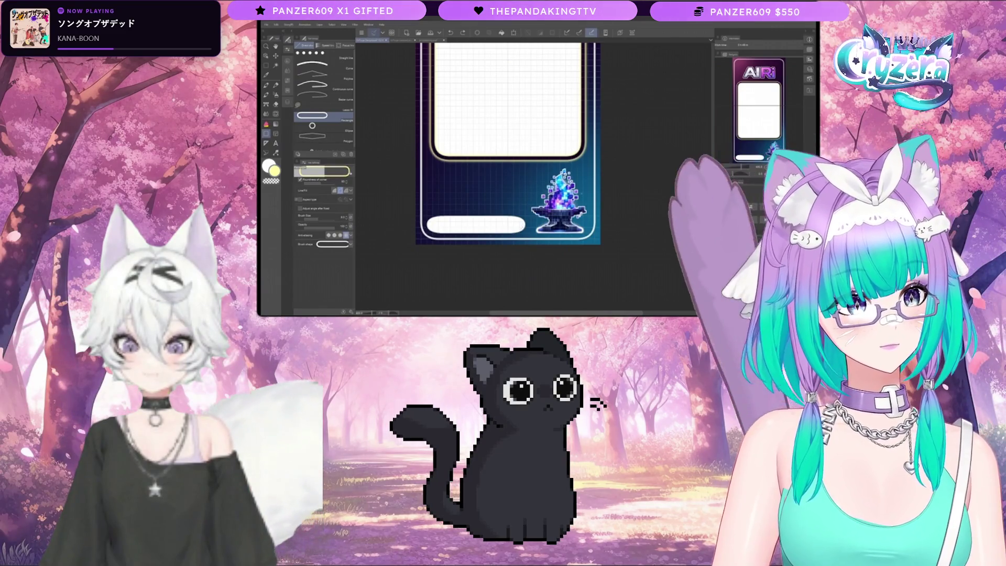
pyautogui.click(523, 231)
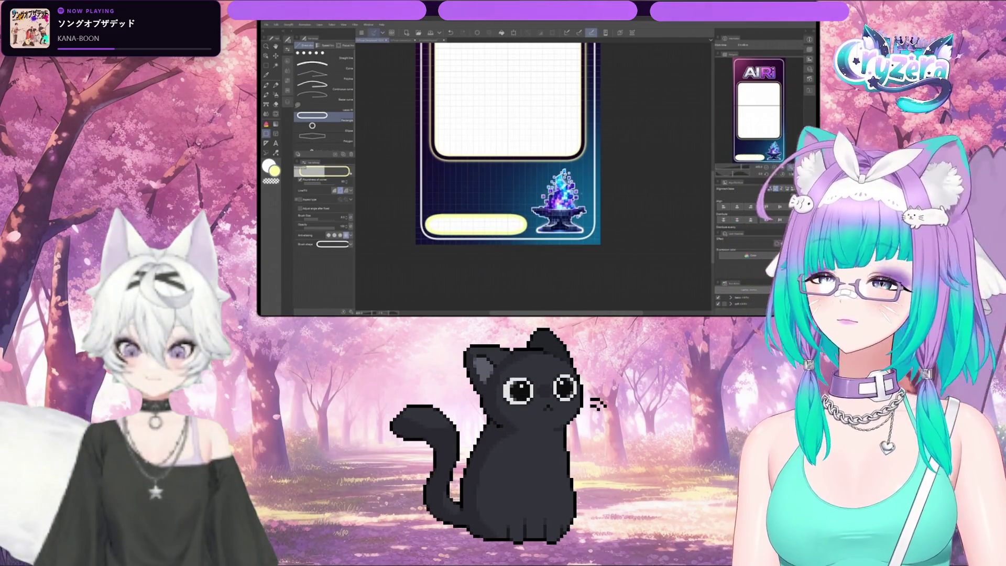
# - Undo the extra outlined pill drawn over the bottom bar
pyautogui.click(289, 104)
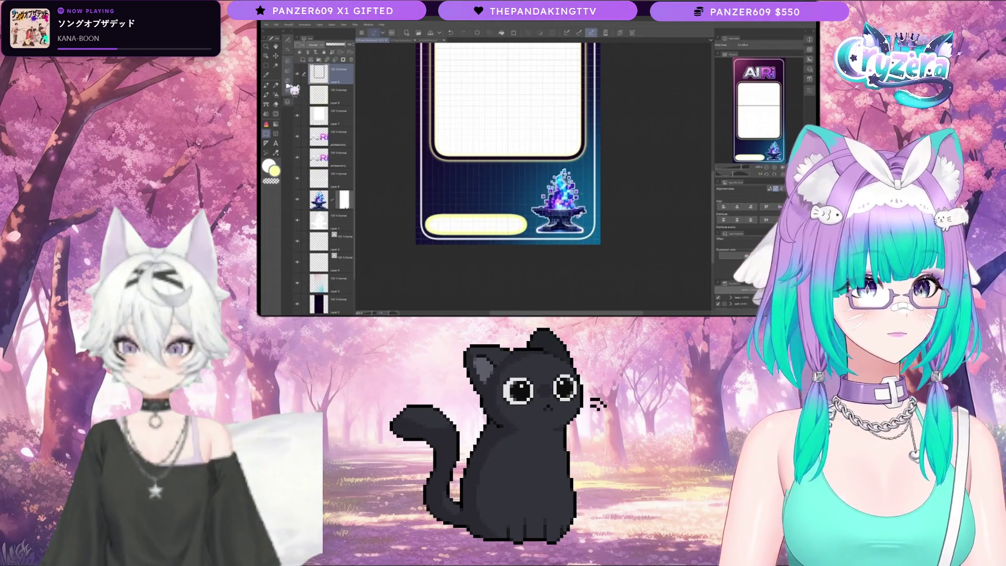
pyautogui.click(288, 69)
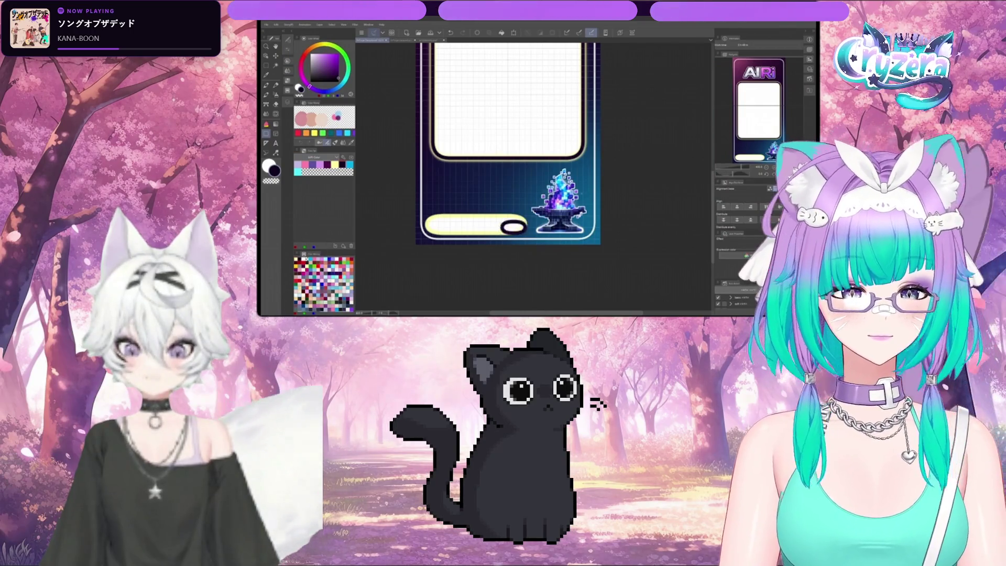
pyautogui.hotkey('ctrl', 'z')
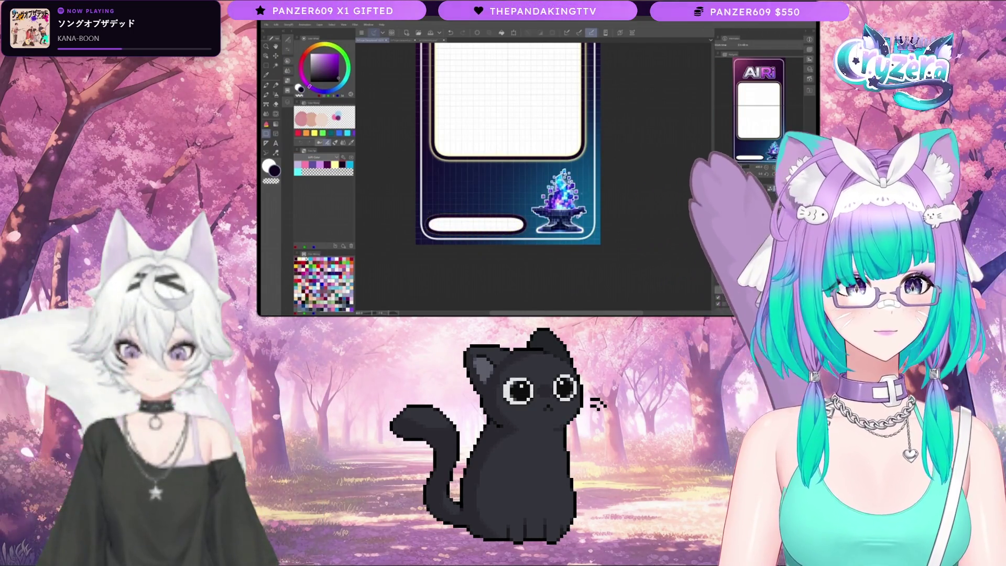
pyautogui.click(288, 102)
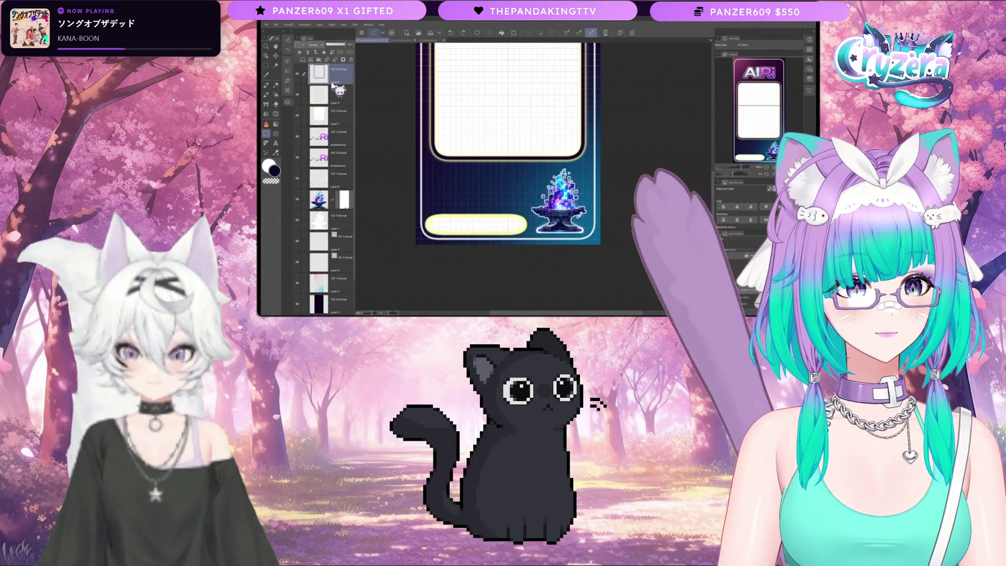
pyautogui.click(289, 52)
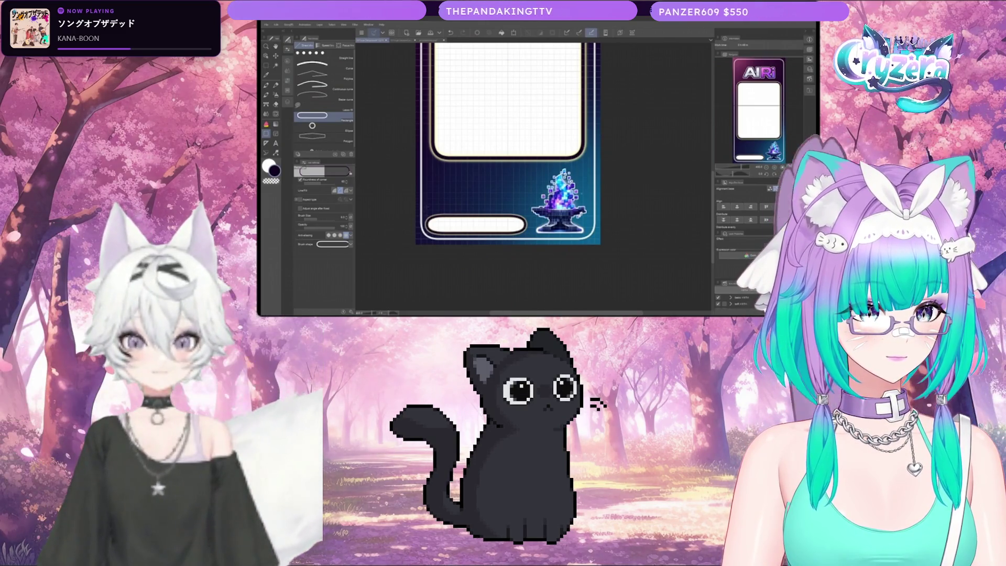
# - Delete the unwanted layer in the Layer panel and select Layer 2
pyautogui.scroll(-3, 508, 147)
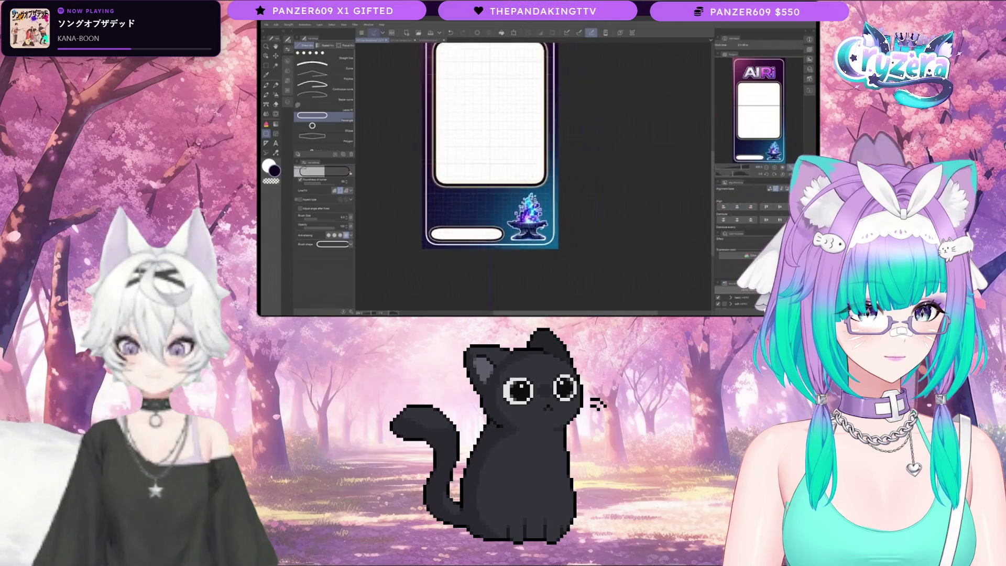
pyautogui.scroll(-1, 484, 152)
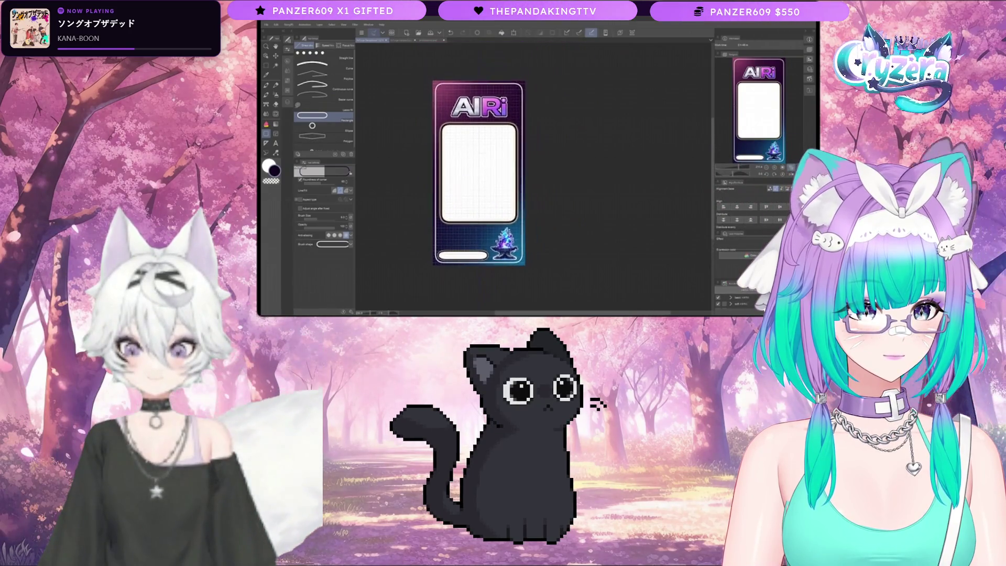
pyautogui.click(288, 103)
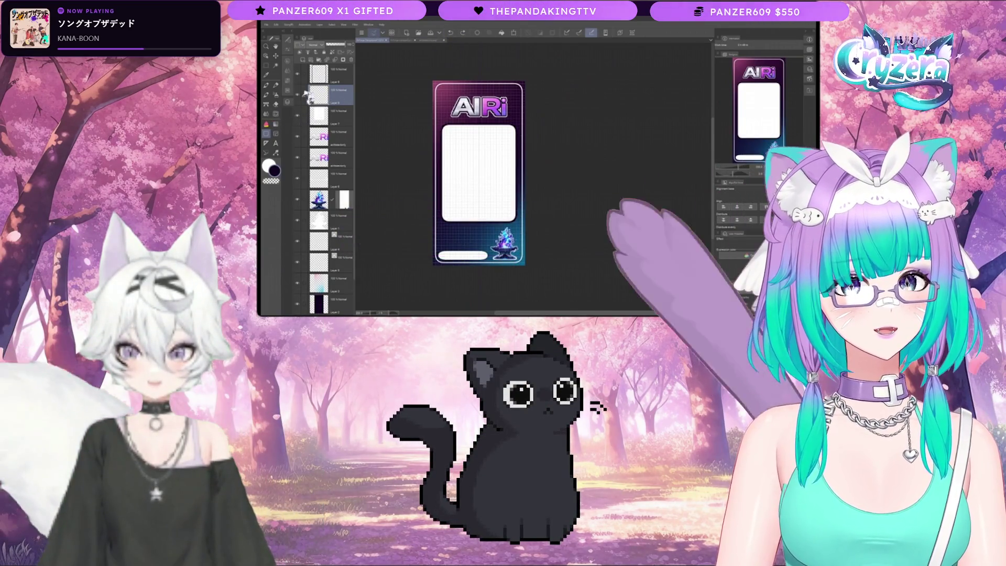
pyautogui.press('Delete')
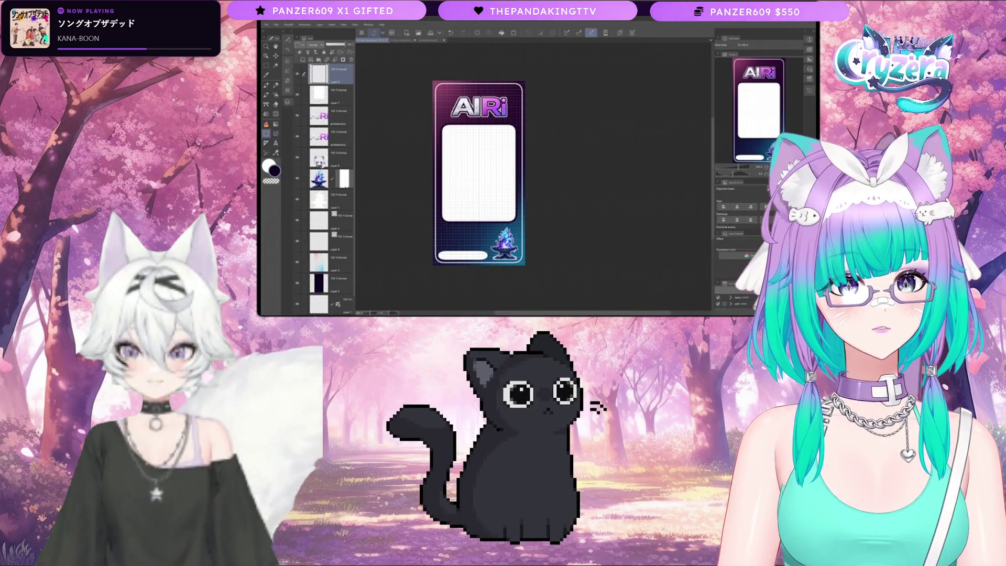
pyautogui.click(335, 283)
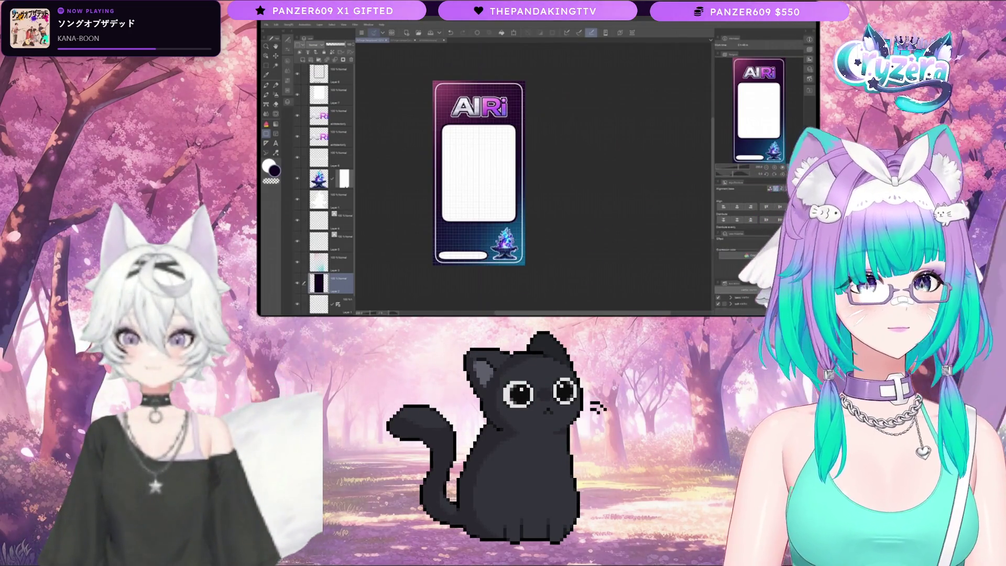
# - Zoom in and out over the card, then add a new raster layer with Ctrl+Shift+N
pyautogui.scroll(2, 453, 232)
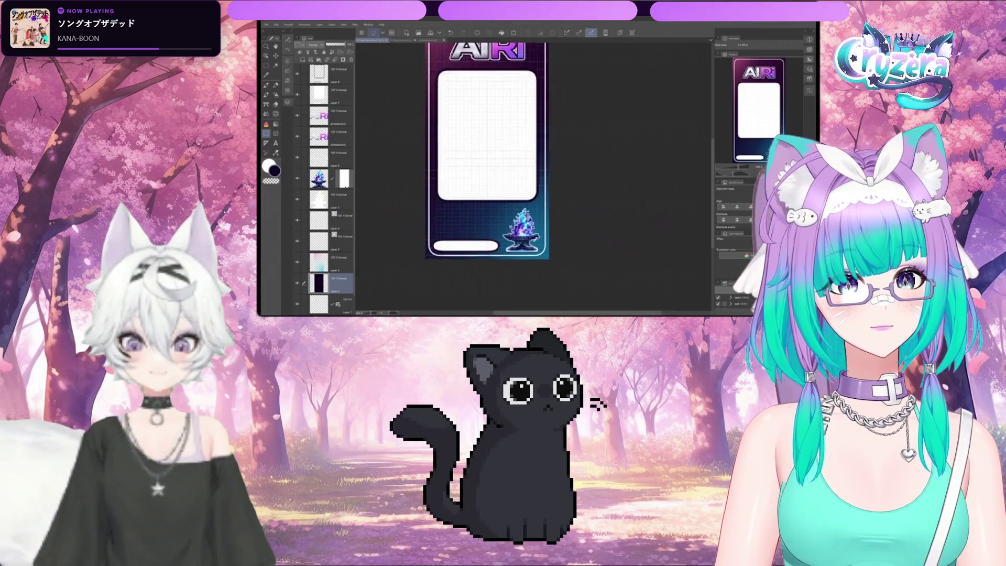
pyautogui.scroll(1, 449, 216)
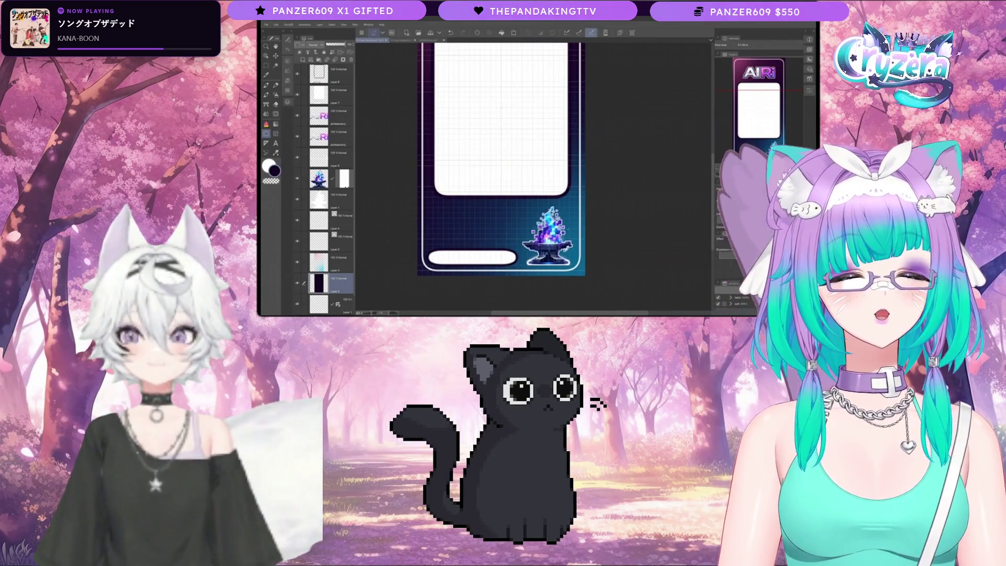
pyautogui.scroll(1, 498, 162)
pyautogui.scroll(1, 495, 168)
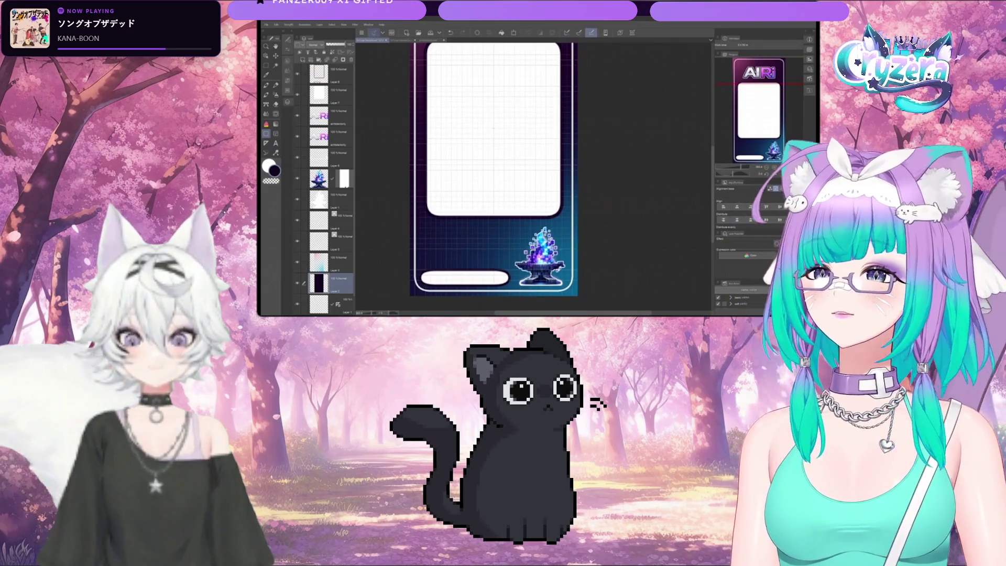
pyautogui.scroll(-4, 492, 173)
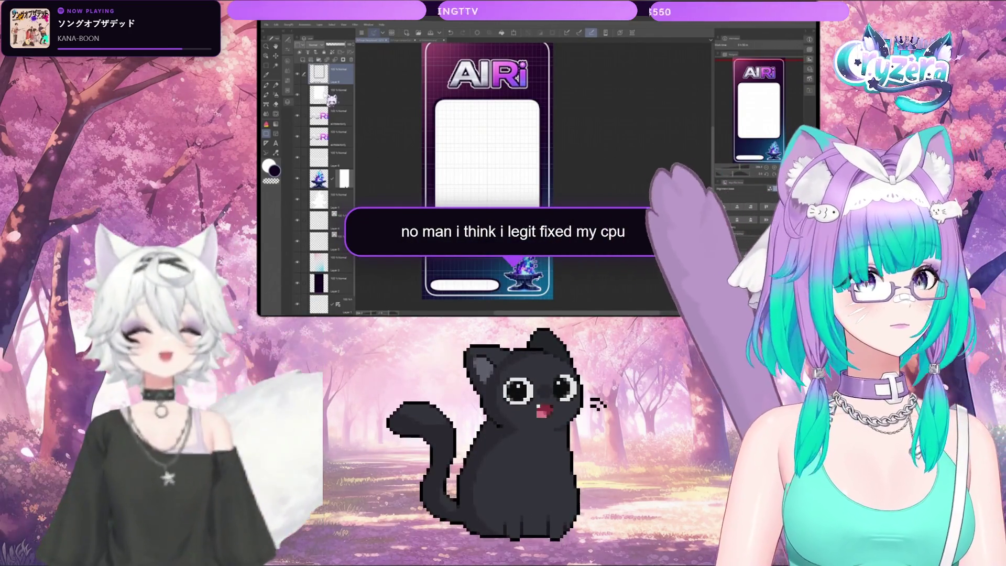
pyautogui.hotkey('ctrl', 'shift', 'n')
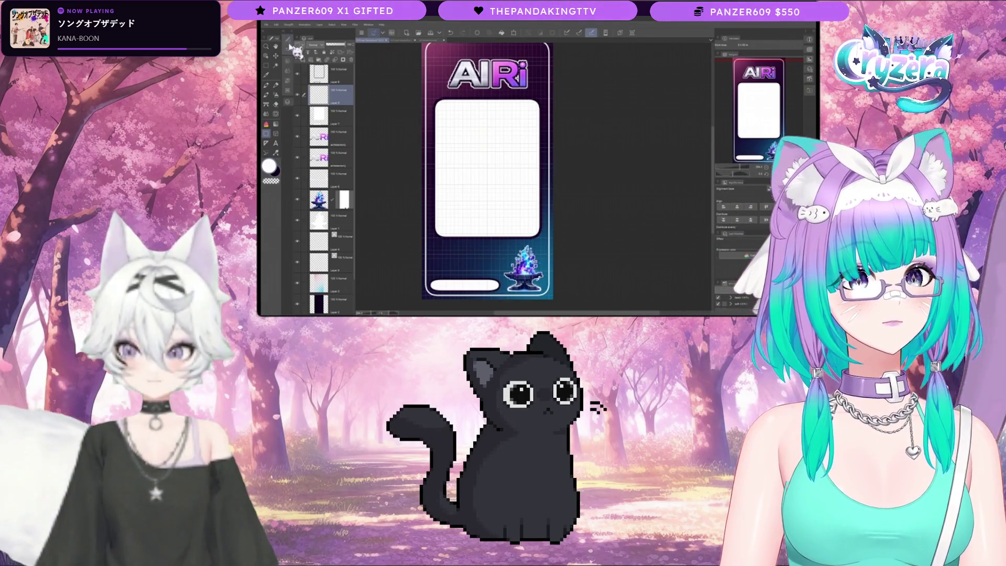
pyautogui.click(288, 47)
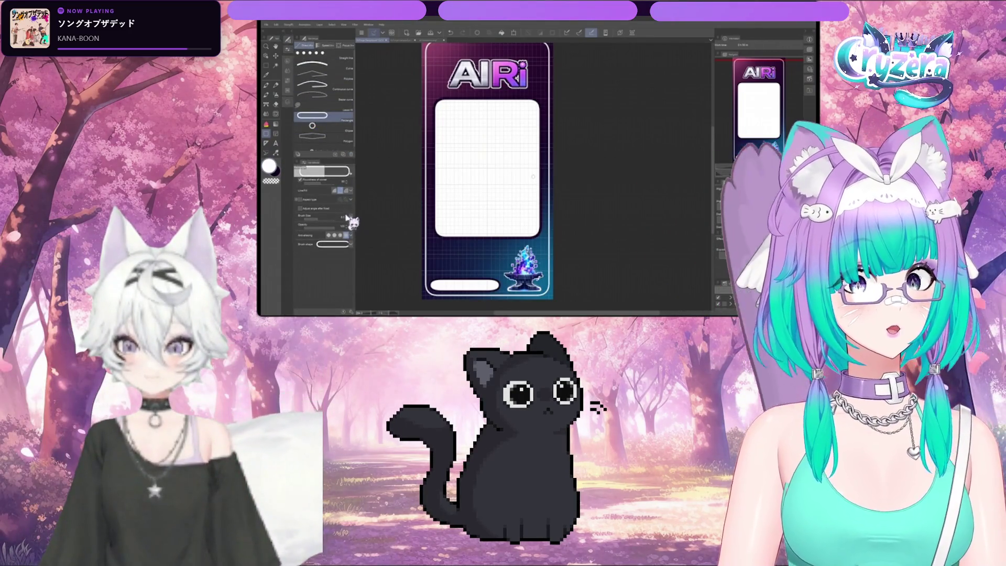
pyautogui.click(292, 104)
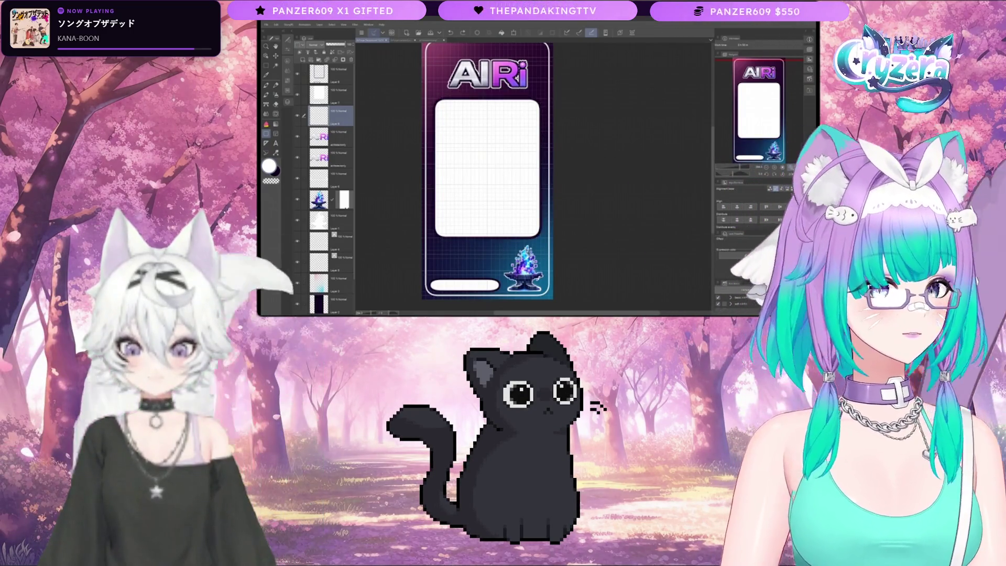
pyautogui.click(287, 40)
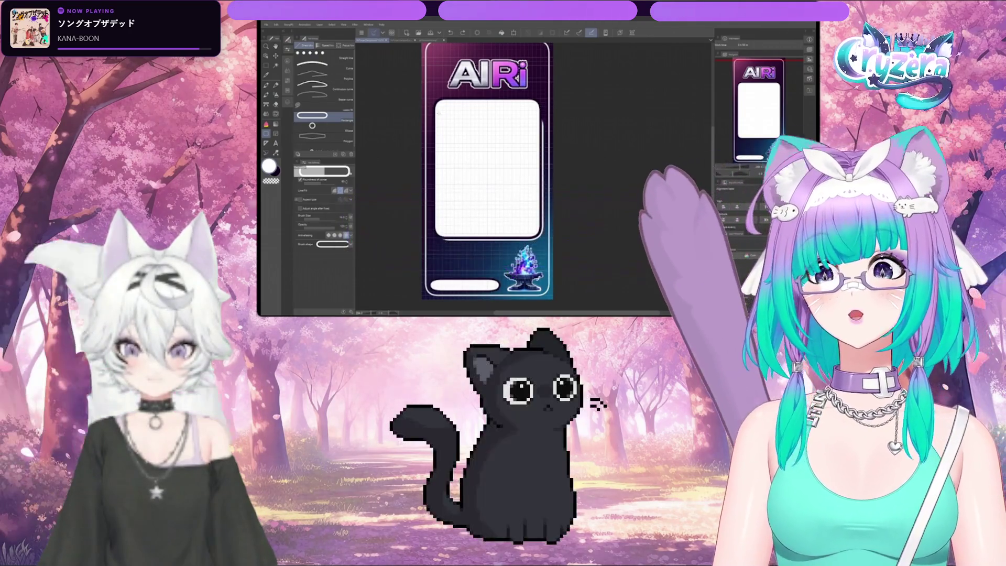
pyautogui.moveTo(441, 117); pyautogui.dragTo(542, 239)
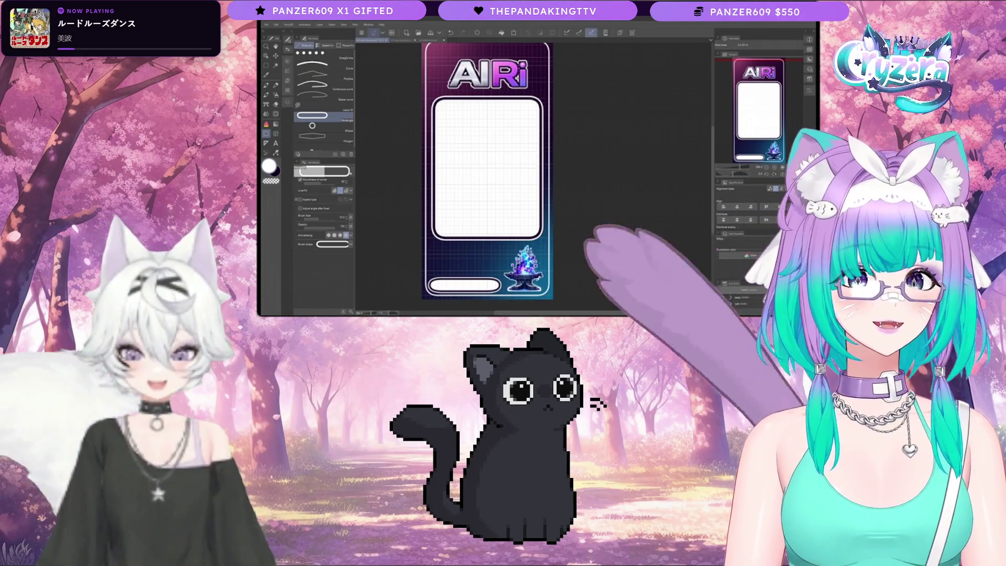
pyautogui.scroll(-2, 488, 173)
pyautogui.moveTo(493, 173); pyautogui.dragTo(480, 181)
pyautogui.click(288, 104)
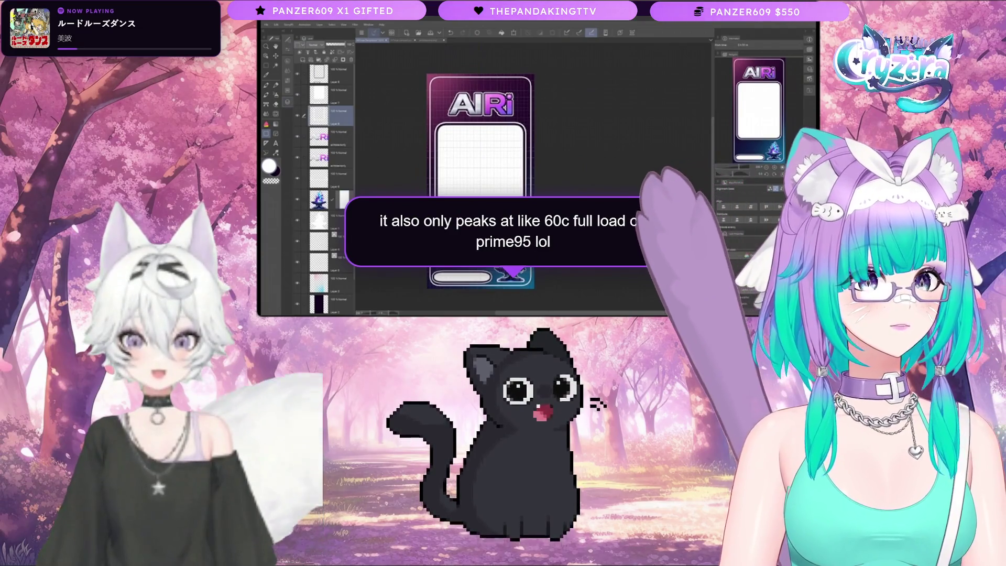
pyautogui.scroll(2, 492, 235)
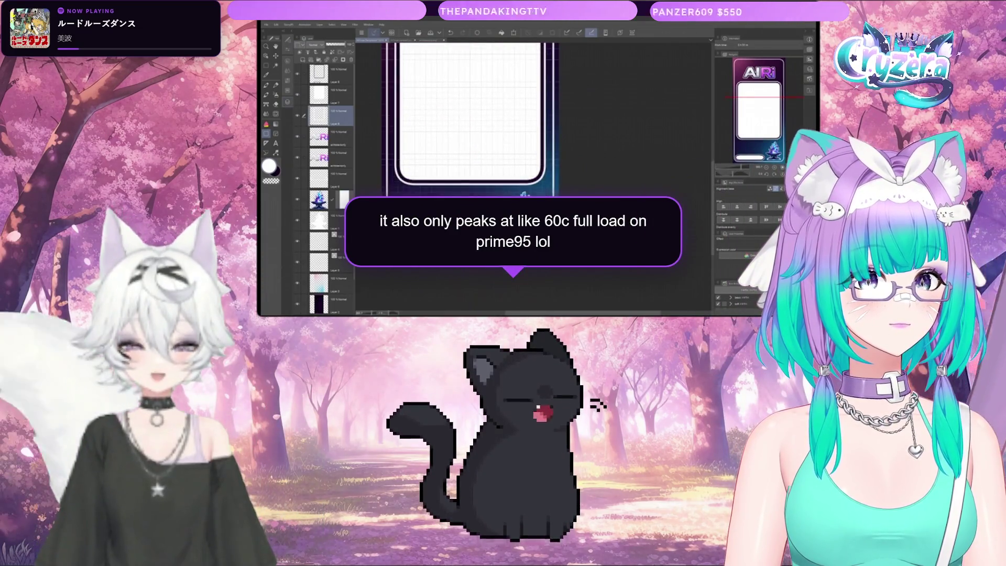
pyautogui.scroll(2, 466, 157)
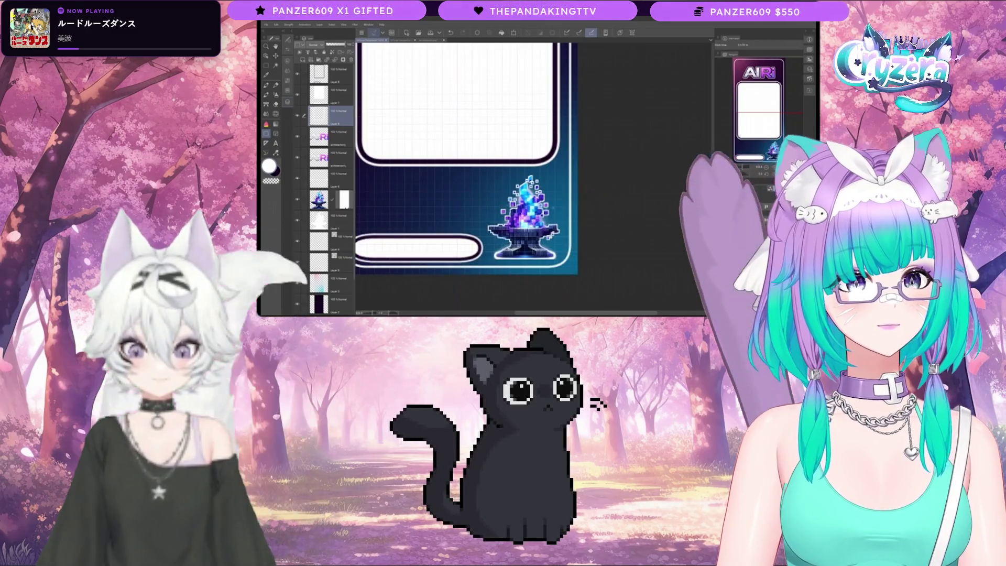
pyautogui.scroll(-3, 471, 157)
pyautogui.scroll(-2, 472, 157)
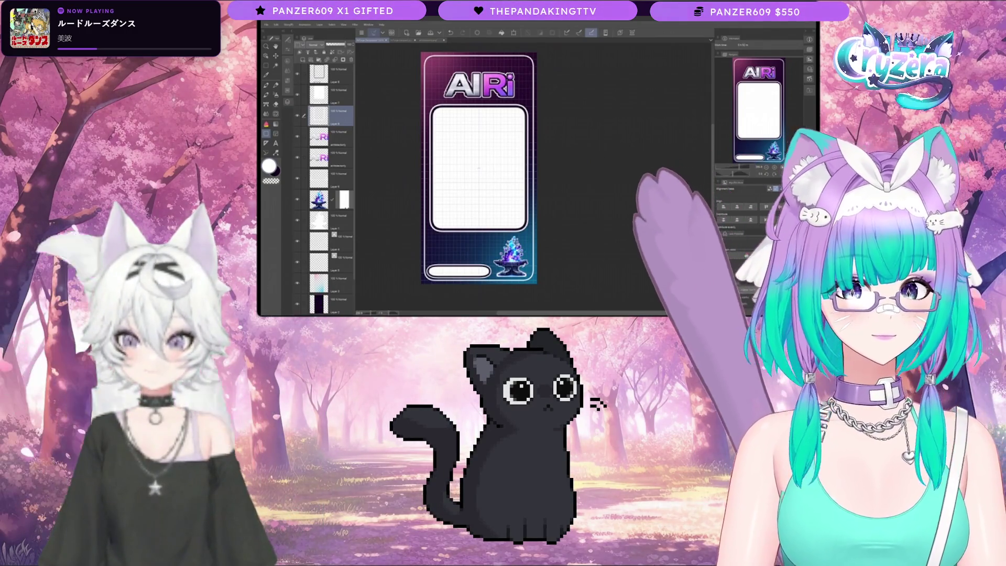
# - Copy the chrome AIRi logo from the logo document, paste it into the card, and move its layer to the top
pyautogui.click(327, 157)
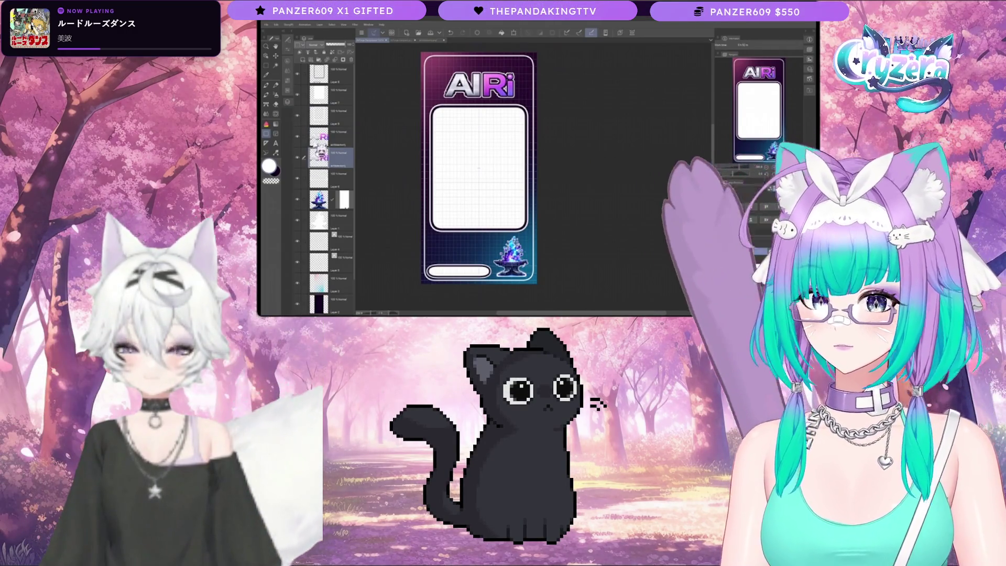
pyautogui.click(325, 137)
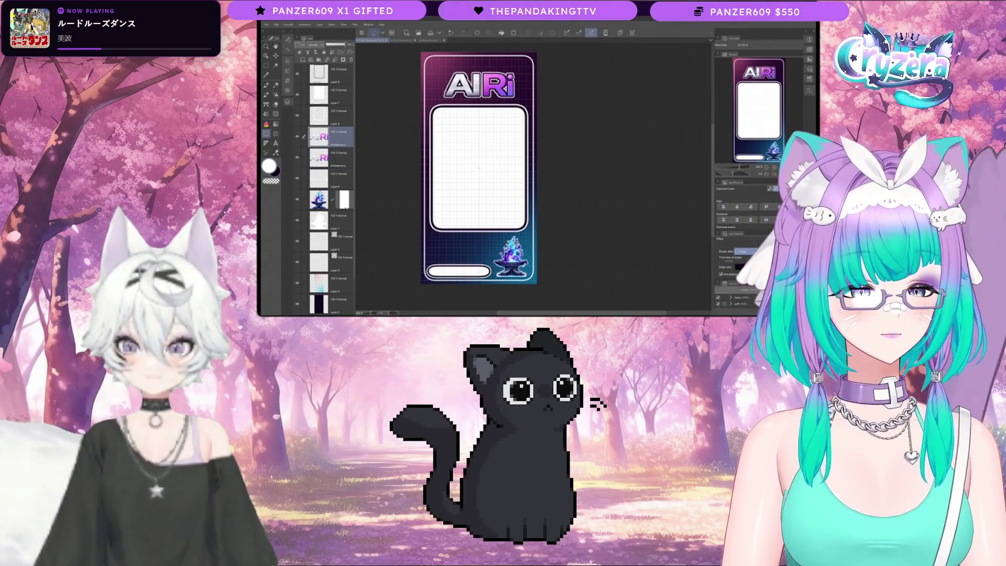
pyautogui.click(433, 41)
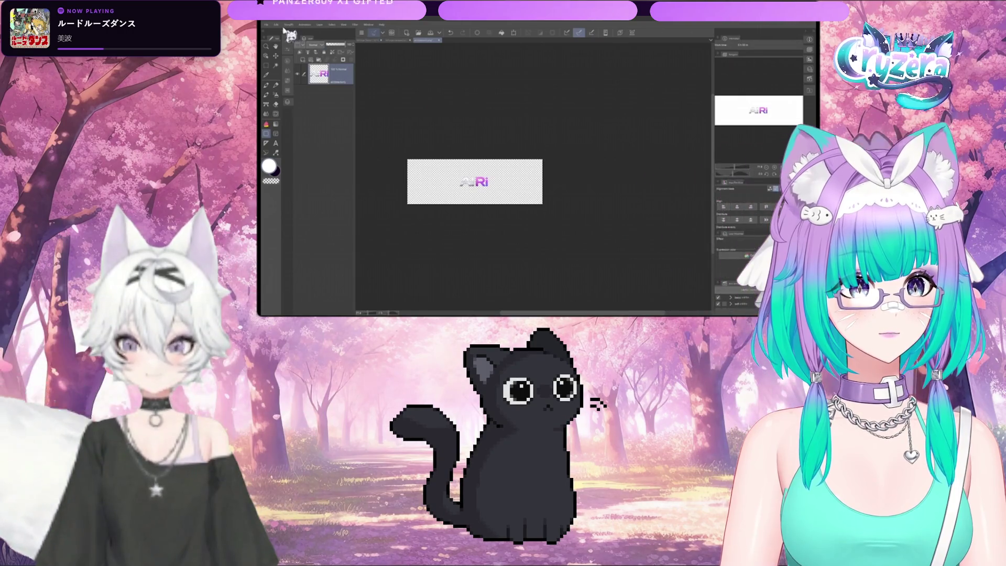
pyautogui.click(357, 41)
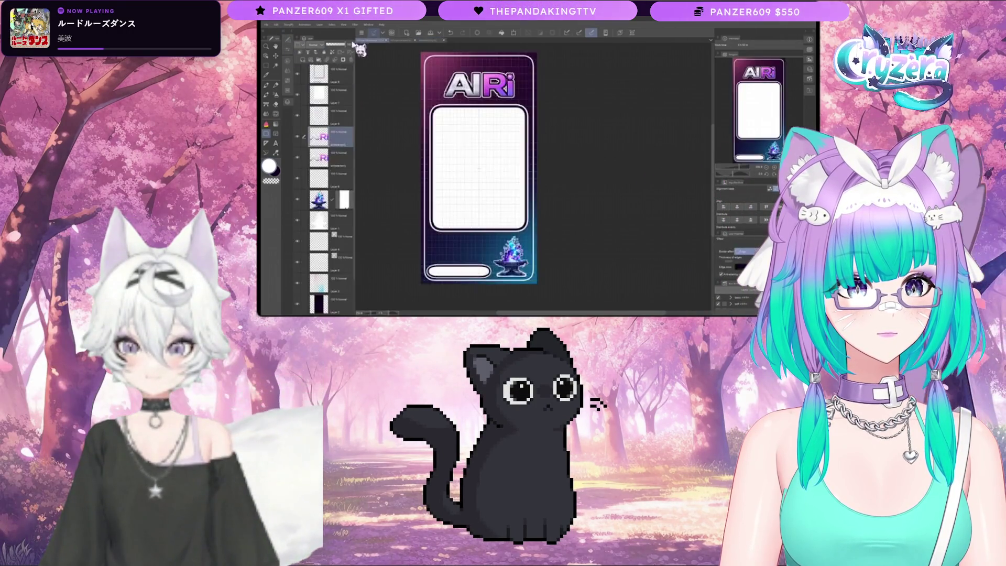
pyautogui.hotkey('ctrl', 'v')
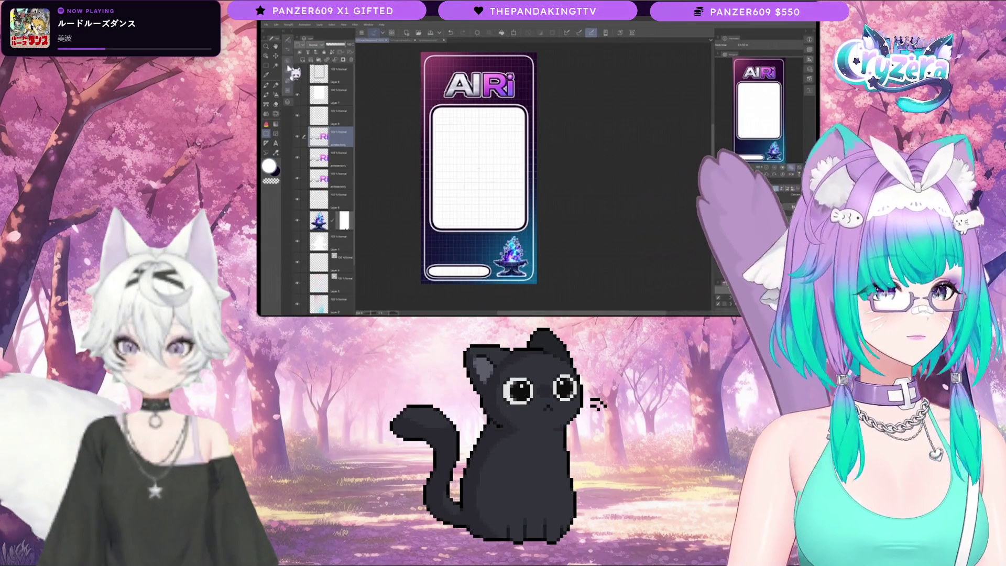
pyautogui.moveTo(300, 140); pyautogui.dragTo(305, 74)
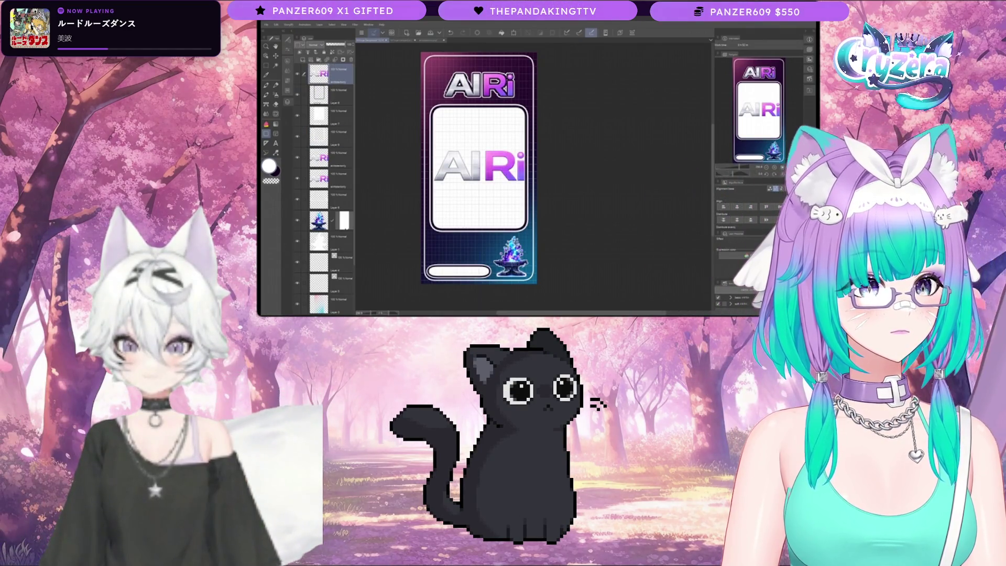
# - Move the pasted logo up into the top banner and lower its scale ratio slightly
pyautogui.hotkey('ctrl', 't')
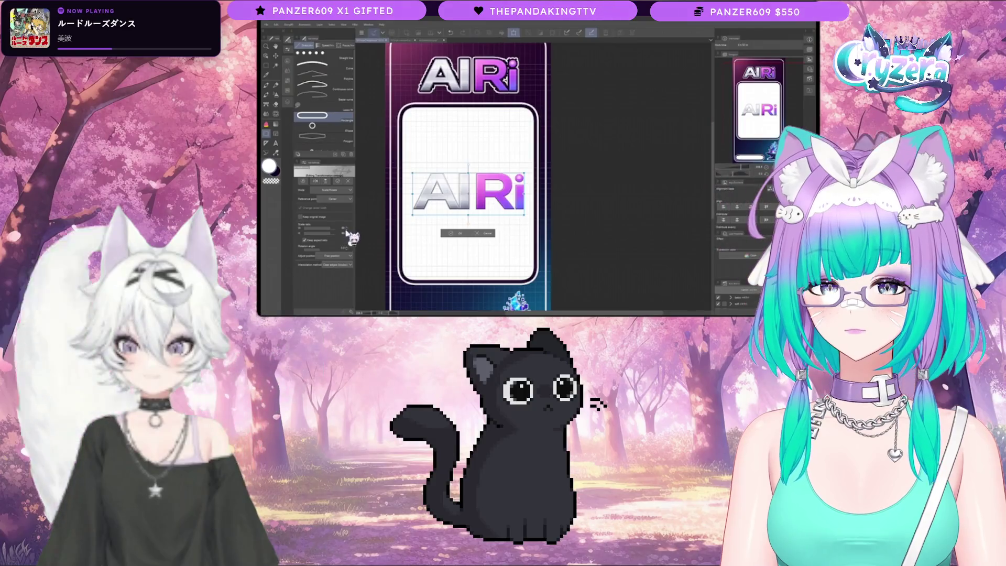
pyautogui.moveTo(434, 192); pyautogui.dragTo(434, 79)
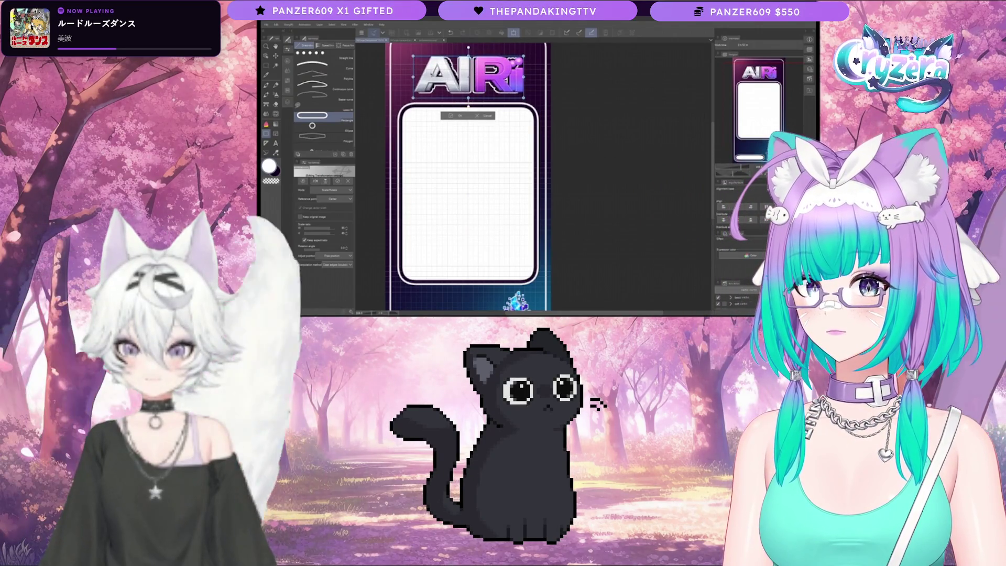
pyautogui.scroll(3, 500, 178)
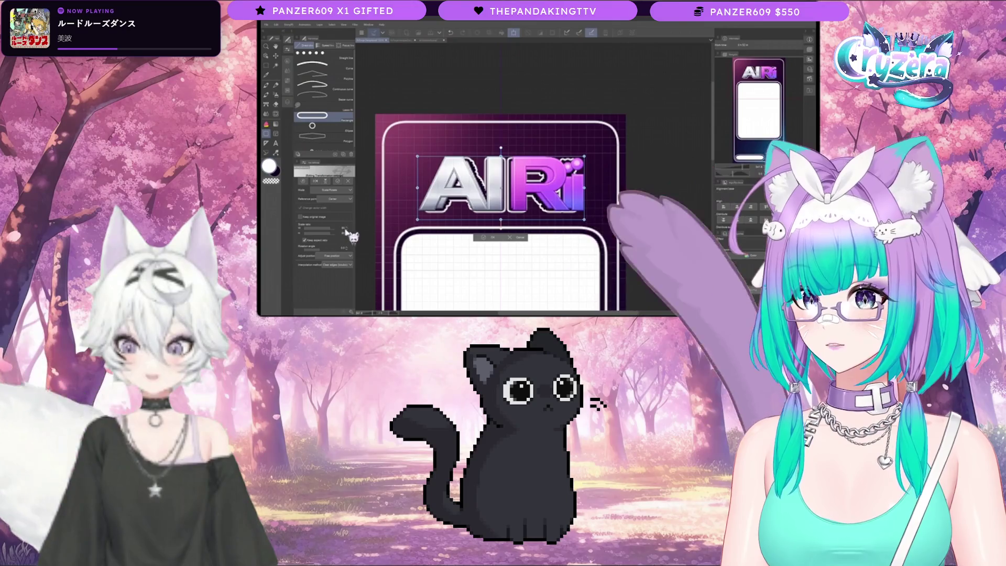
pyautogui.click(347, 231)
pyautogui.click(345, 234)
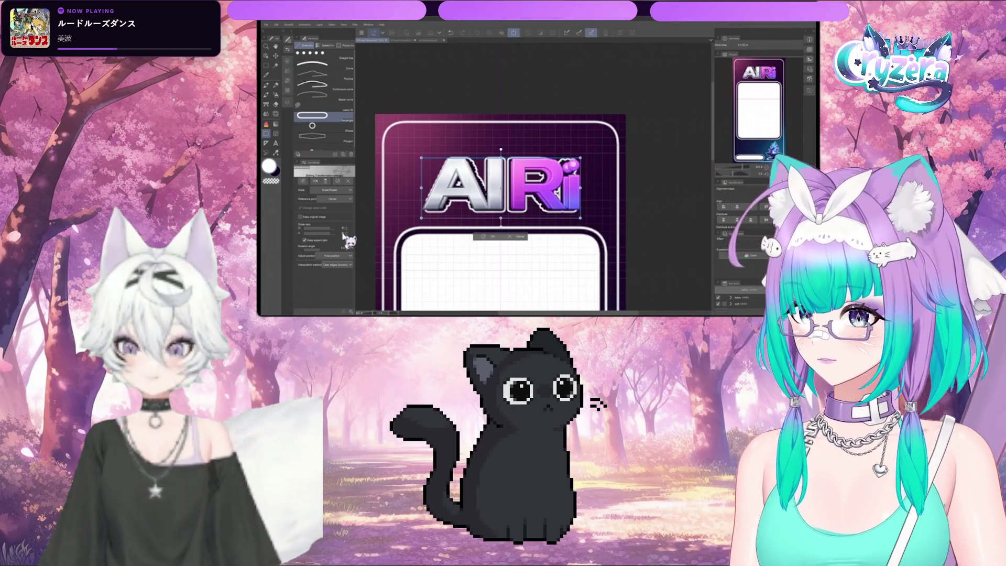
pyautogui.click(345, 234)
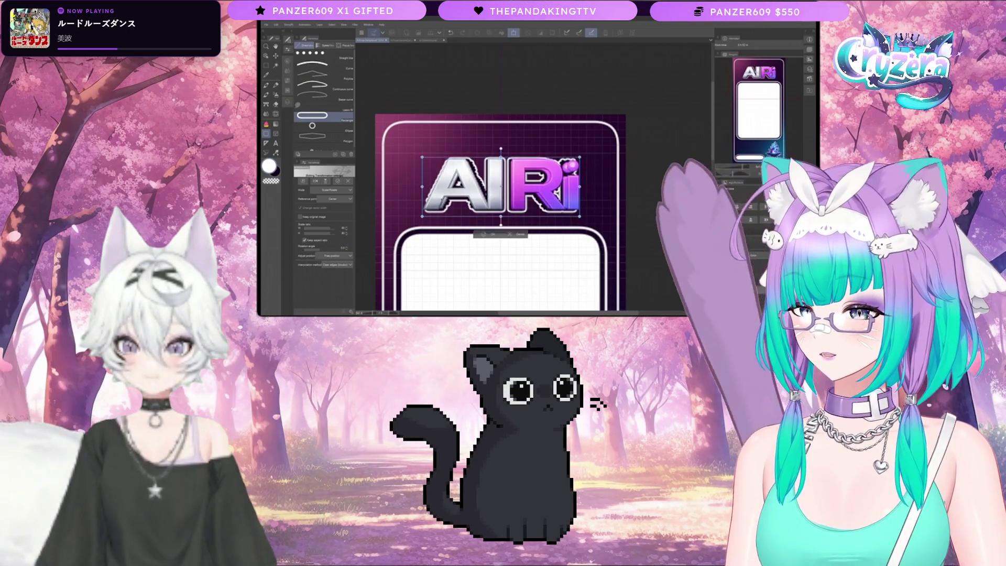
pyautogui.press('Right')
pyautogui.press('Right')
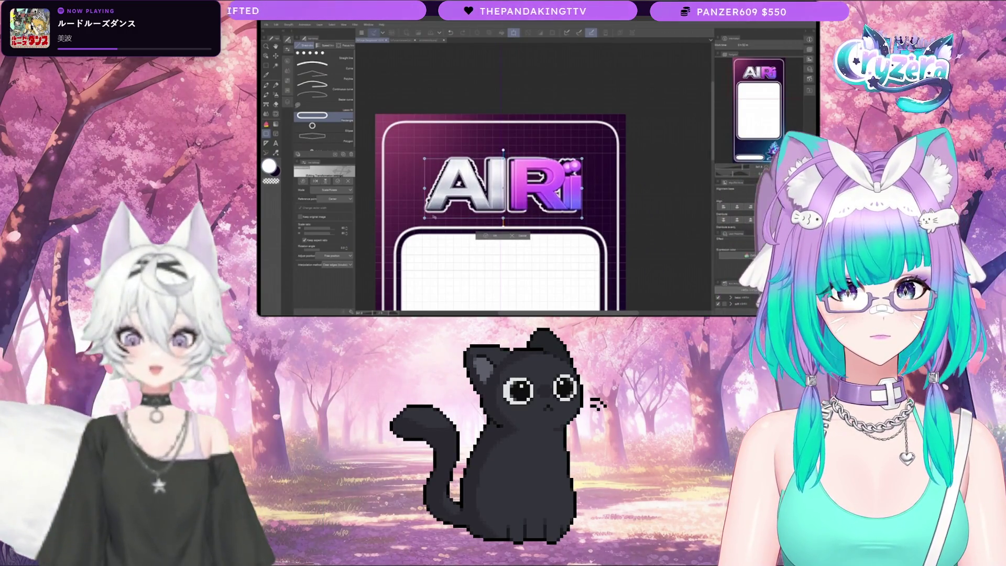
pyautogui.click(346, 234)
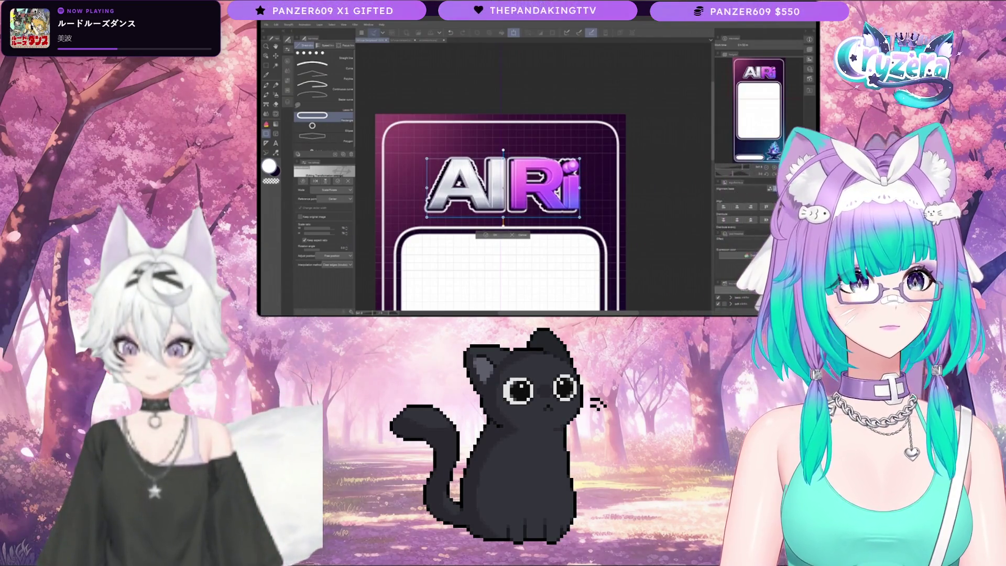
# - Nudge the logo with arrow keys to centre it in the banner and confirm the transform
pyautogui.press('Down')
pyautogui.press('Down')
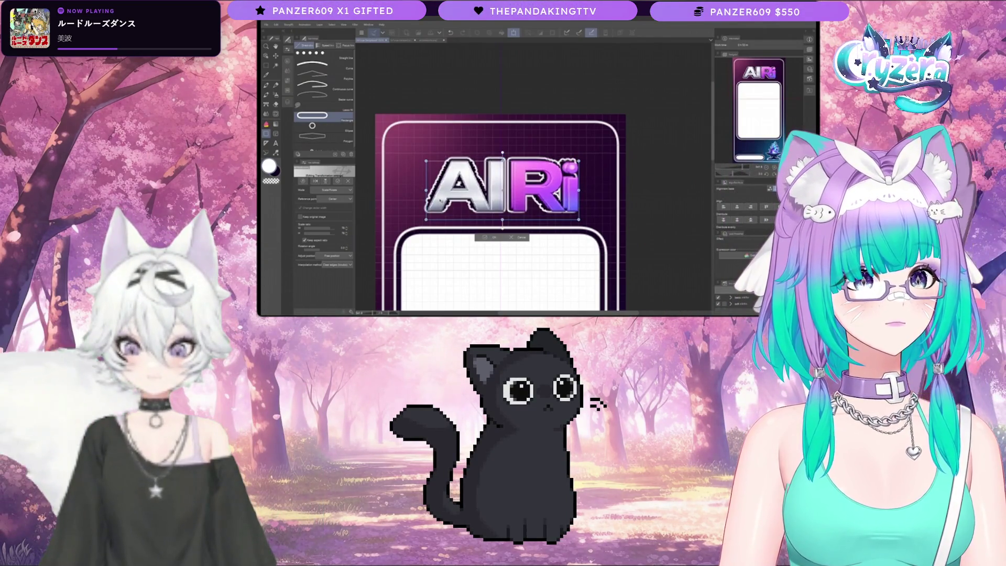
pyautogui.press('Left')
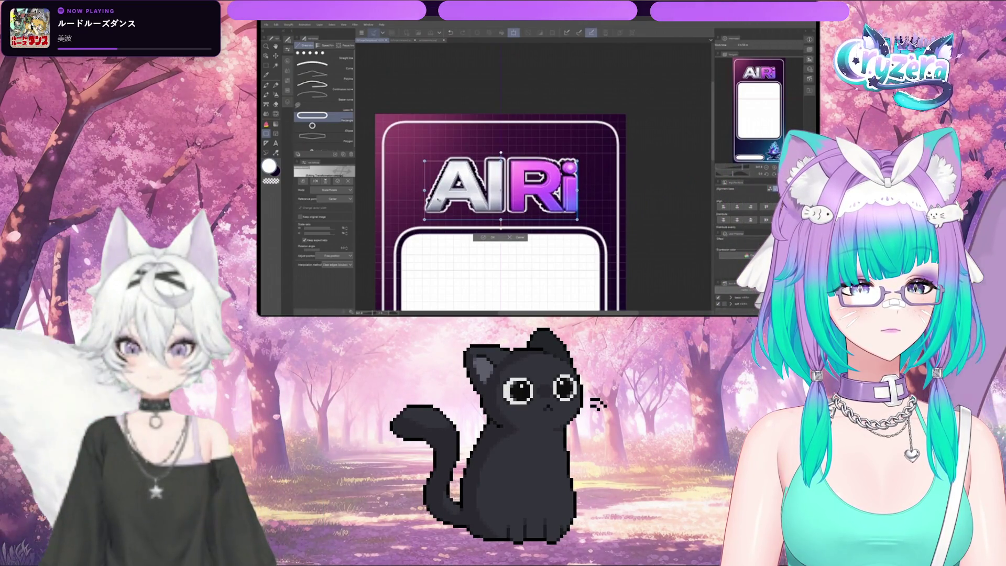
pyautogui.press('Left')
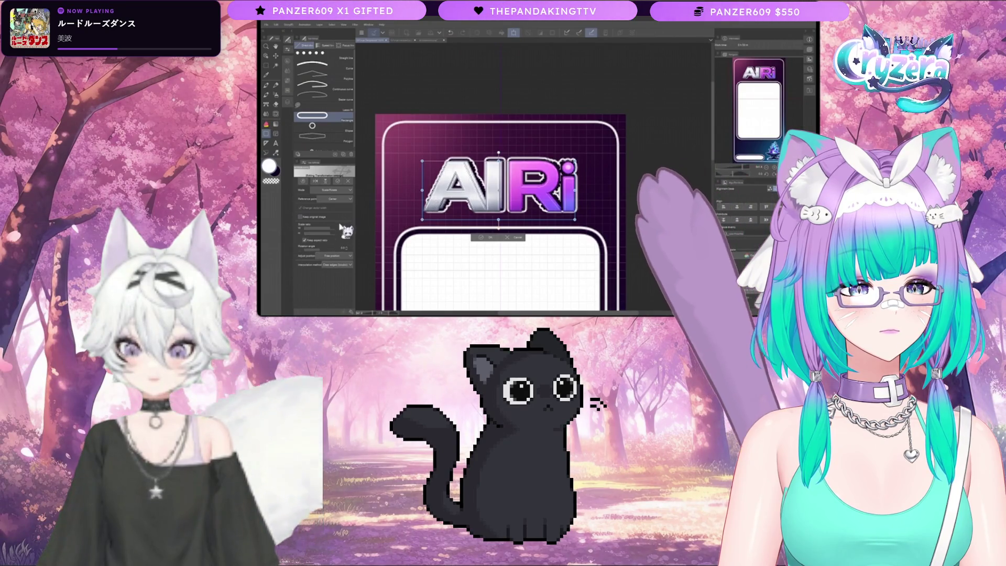
pyautogui.press('Right')
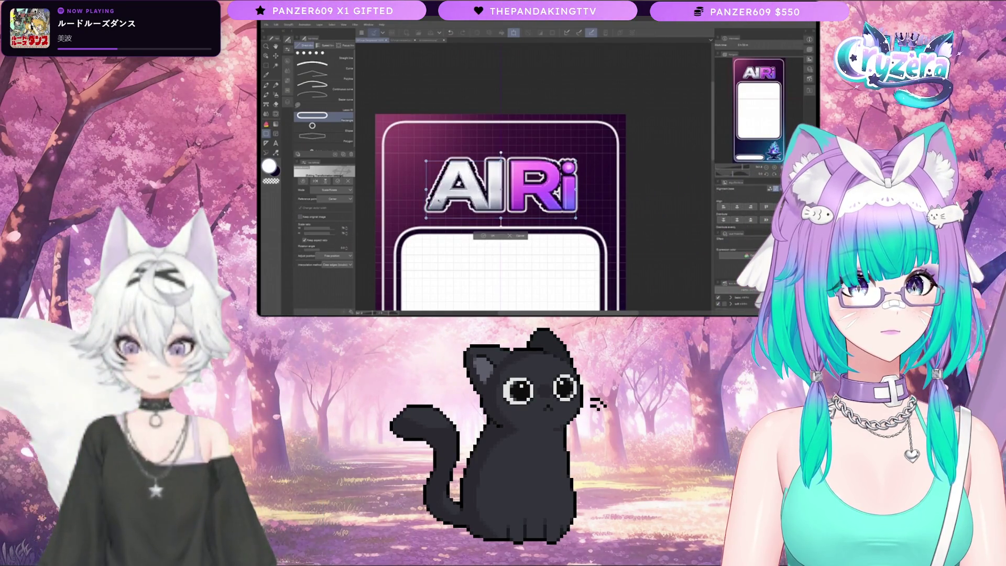
pyautogui.press('Left')
pyautogui.press('Left')
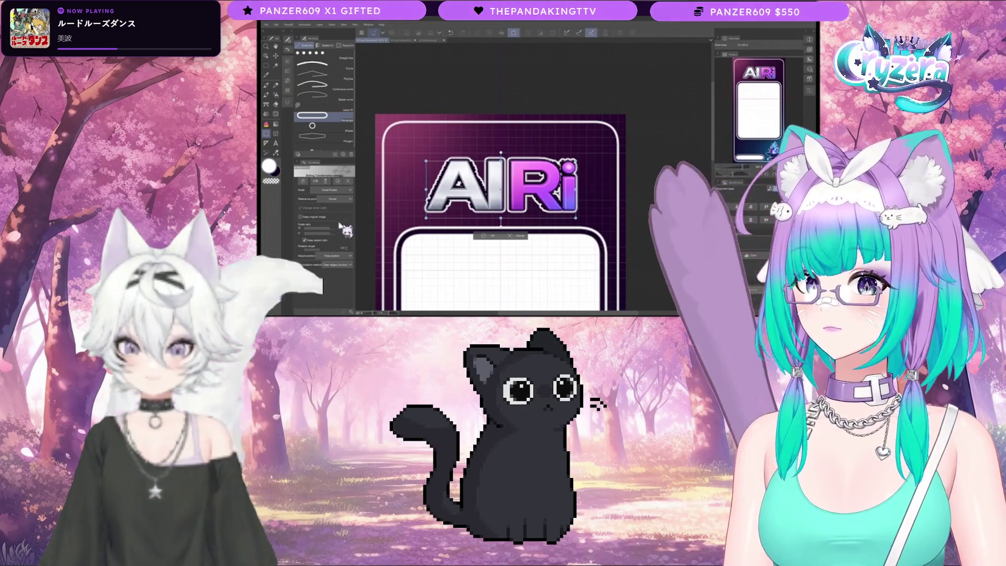
pyautogui.press('Right')
pyautogui.press('Right')
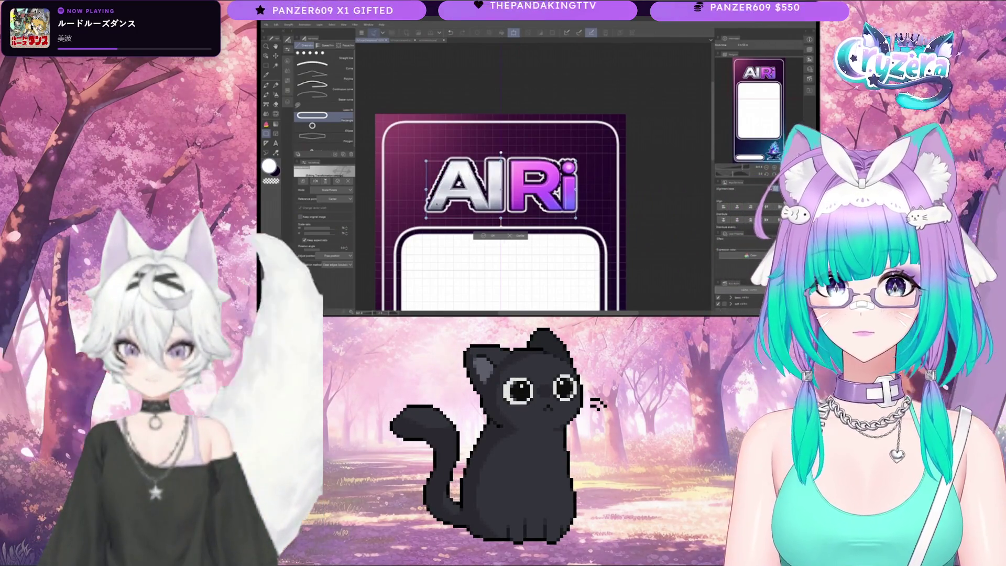
pyautogui.press('Up')
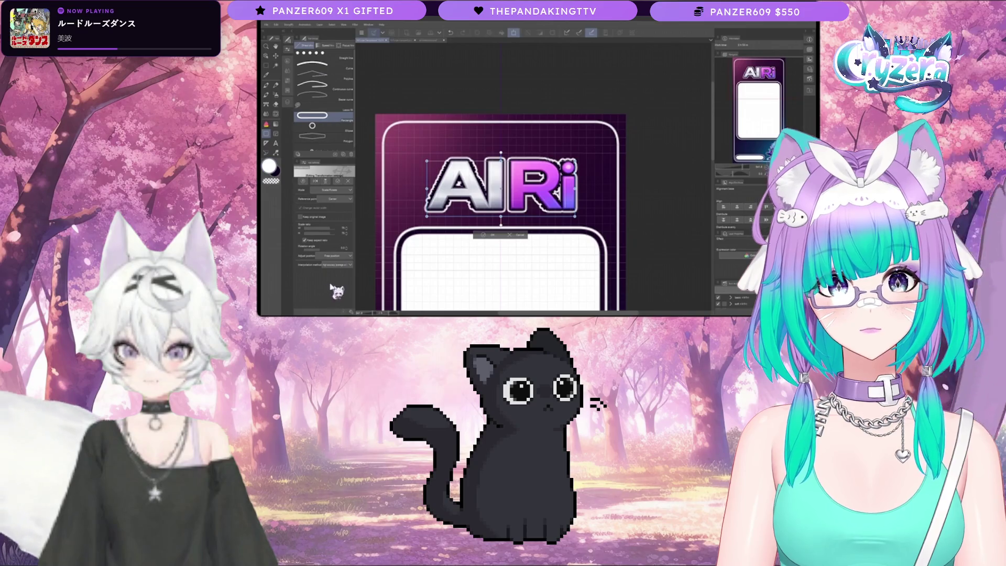
pyautogui.press('Return')
pyautogui.click(289, 106)
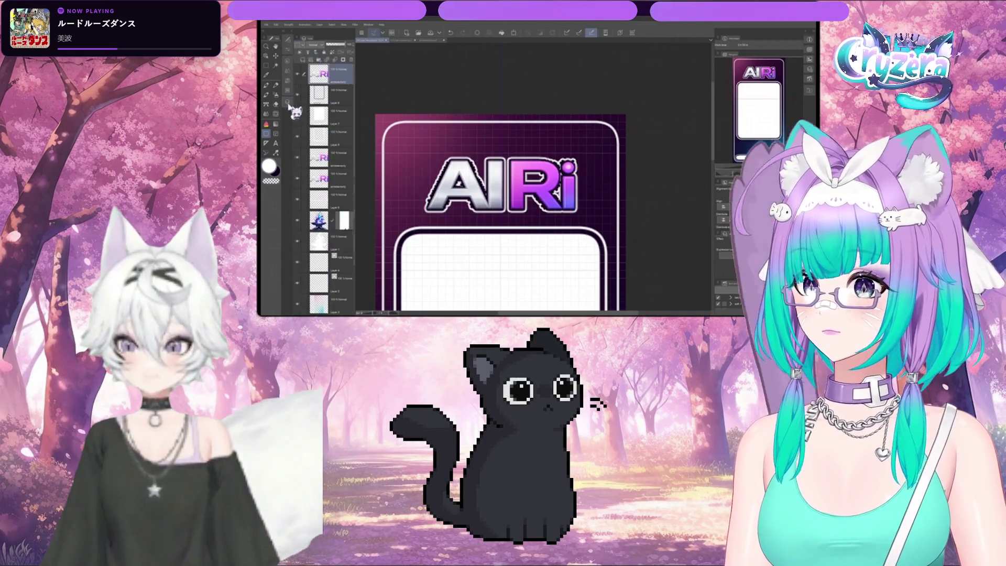
# - Hide a logo layer, delete the two Ri layers, group into a collapsed folder, and raise a layer
pyautogui.click(300, 179)
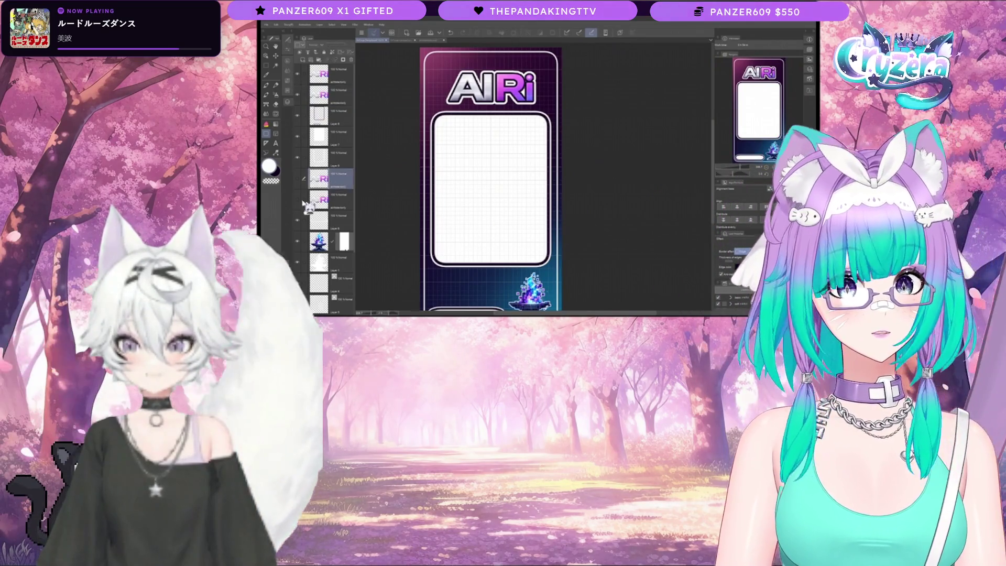
pyautogui.click(352, 60)
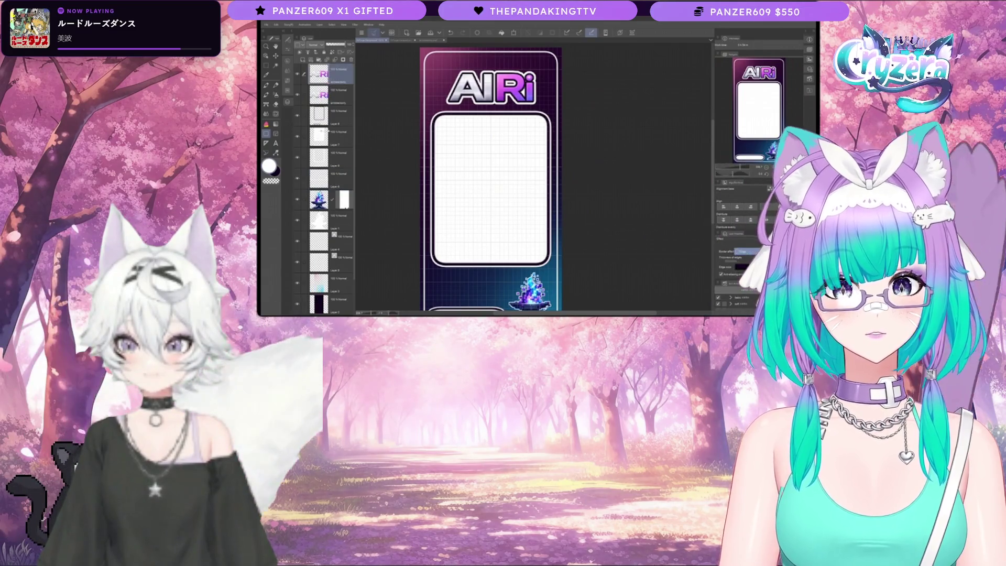
pyautogui.hotkey('ctrl', 'g')
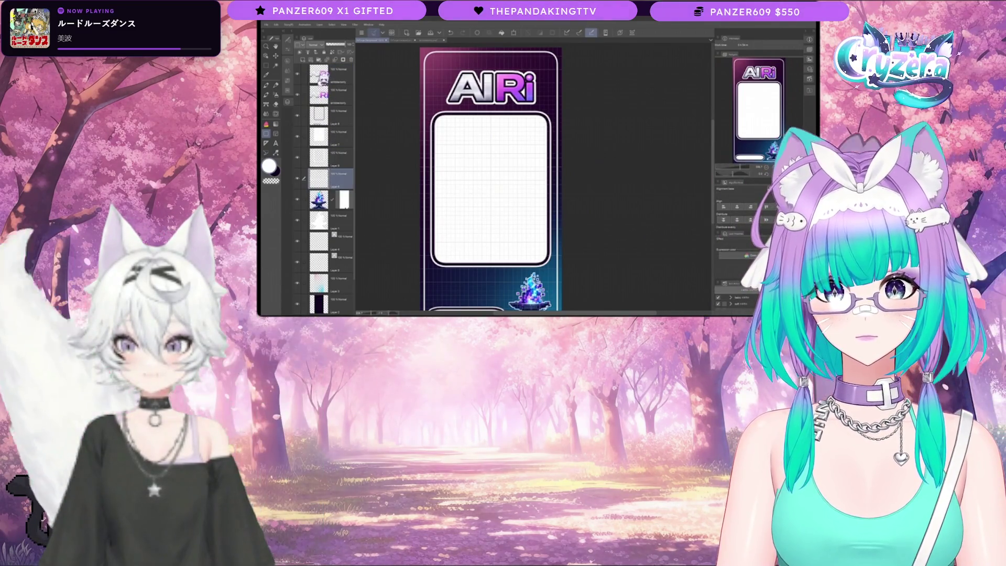
pyautogui.keyDown('ctrl'); pyautogui.click(308, 221); pyautogui.keyUp('ctrl')
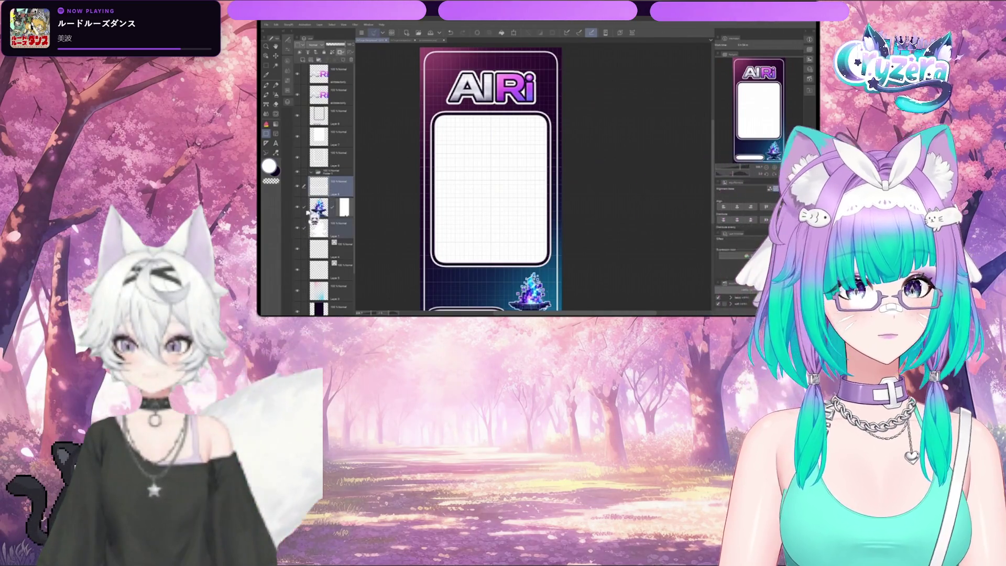
pyautogui.click(312, 172)
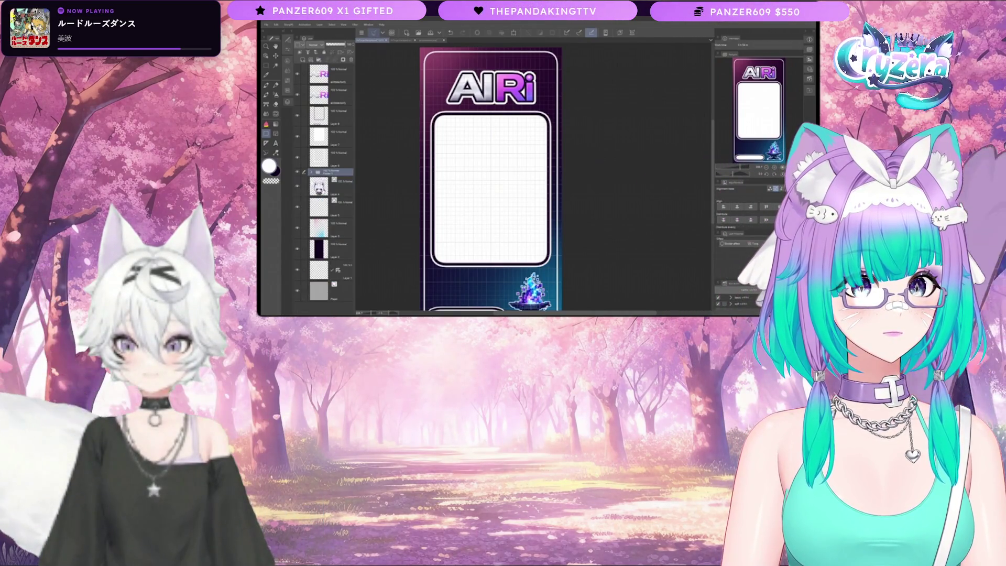
pyautogui.moveTo(317, 215); pyautogui.dragTo(326, 197)
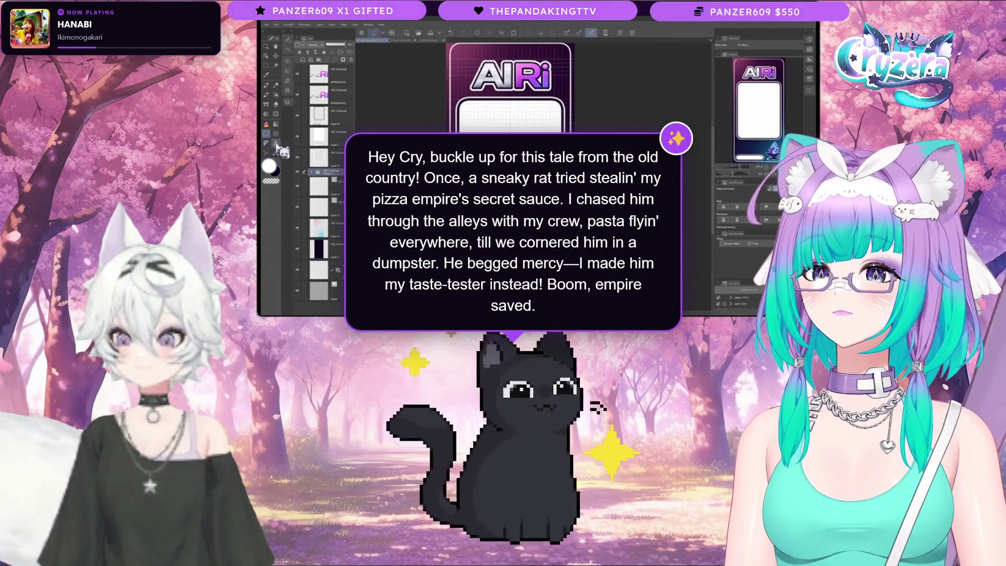
# - Show the colour wheel and swatches, zoom the canvas in and back out, then return to the layer list
pyautogui.press('Tab')
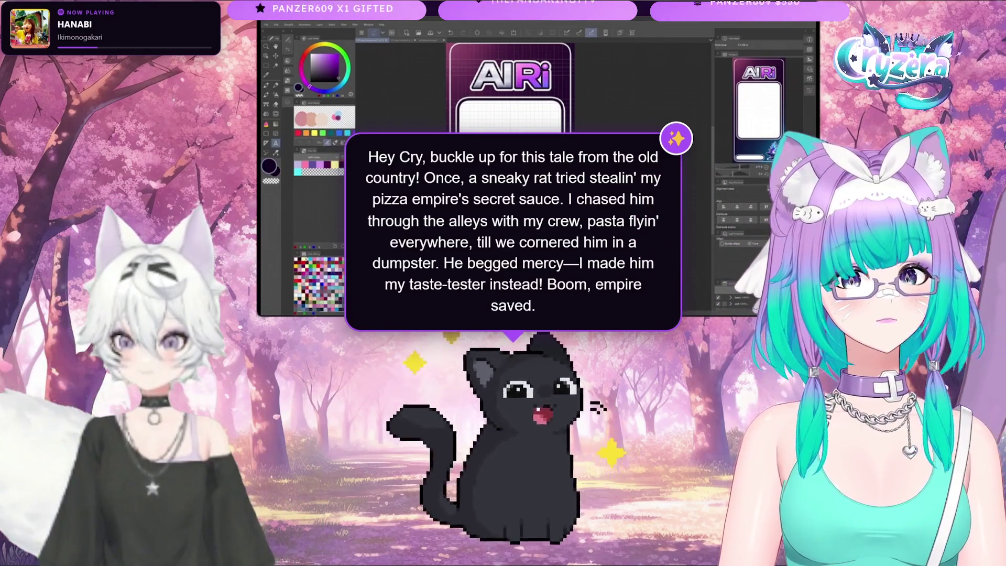
pyautogui.scroll(2, 514, 89)
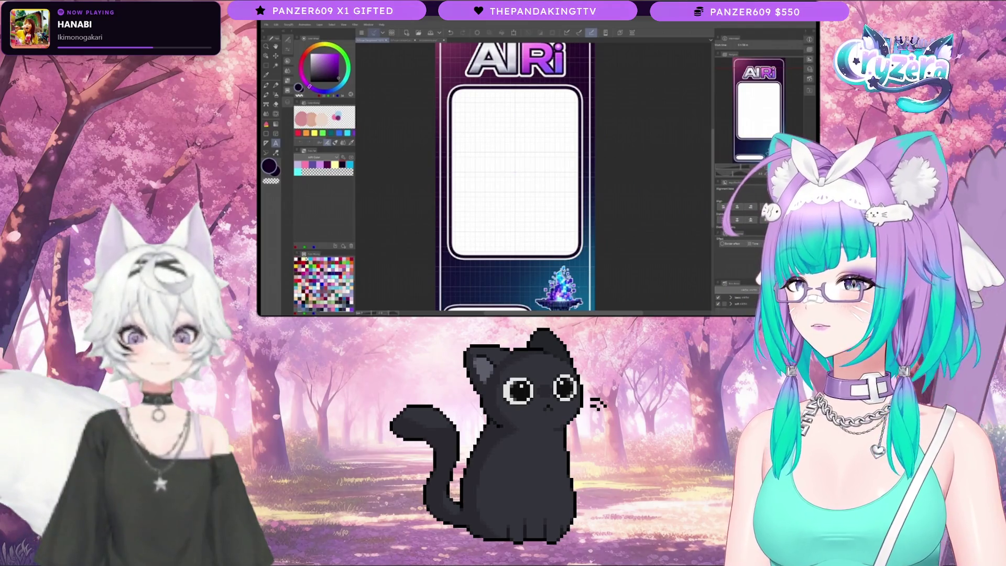
pyautogui.scroll(-3, 480, 177)
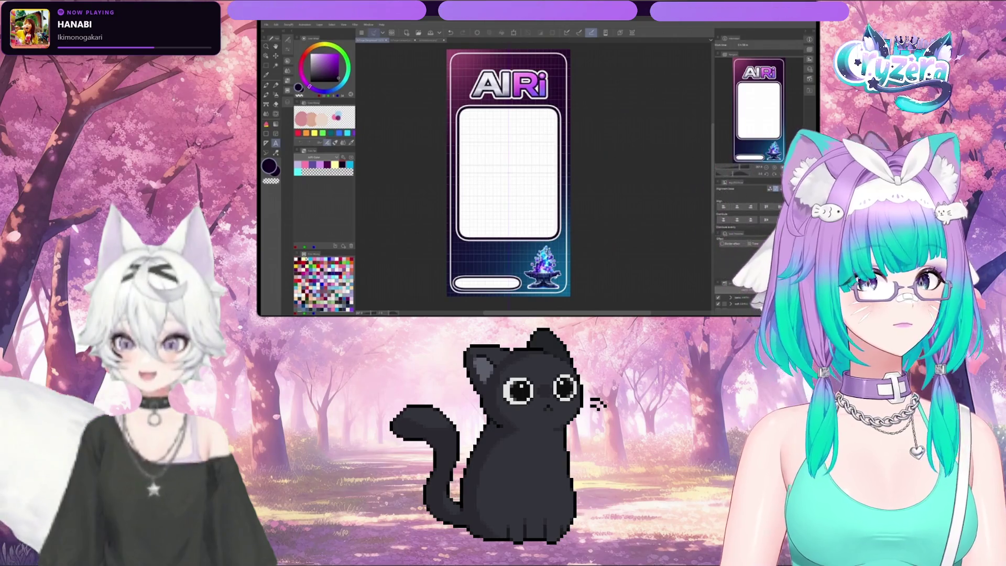
pyautogui.click(287, 104)
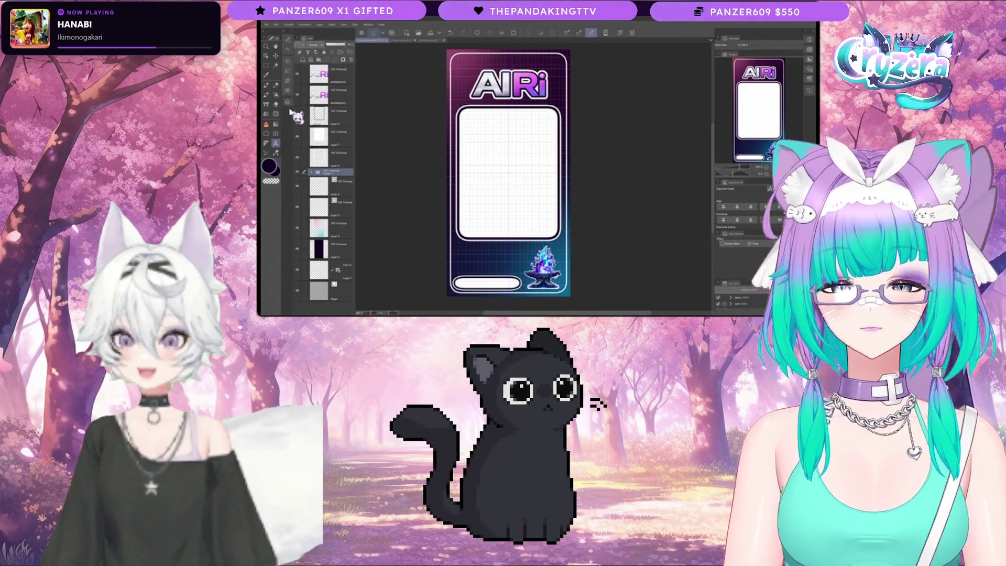
# - Make Layer 6 active, set white as the main colour, and put the card artwork in a transform box
pyautogui.click(327, 158)
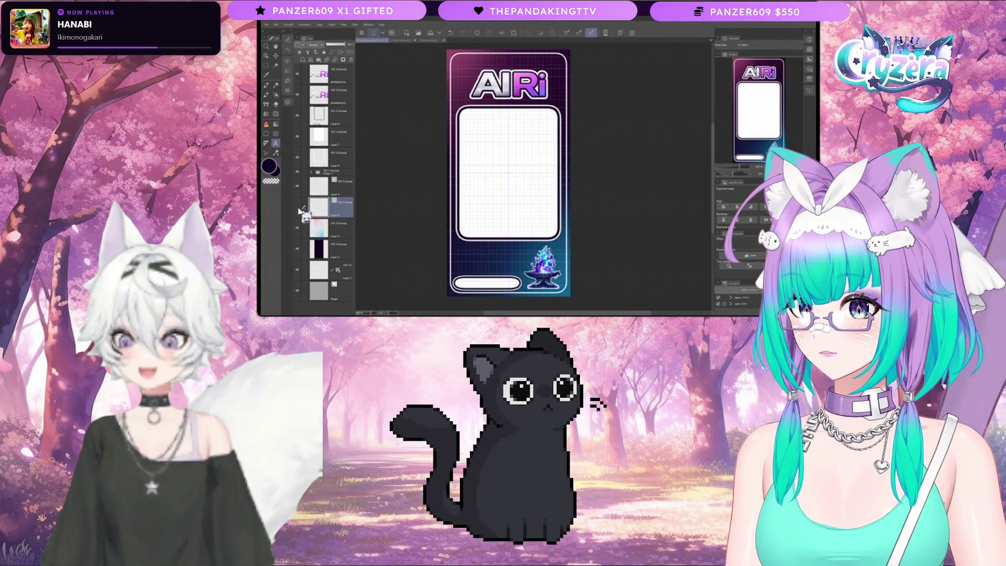
pyautogui.press('o')
pyautogui.press('x')
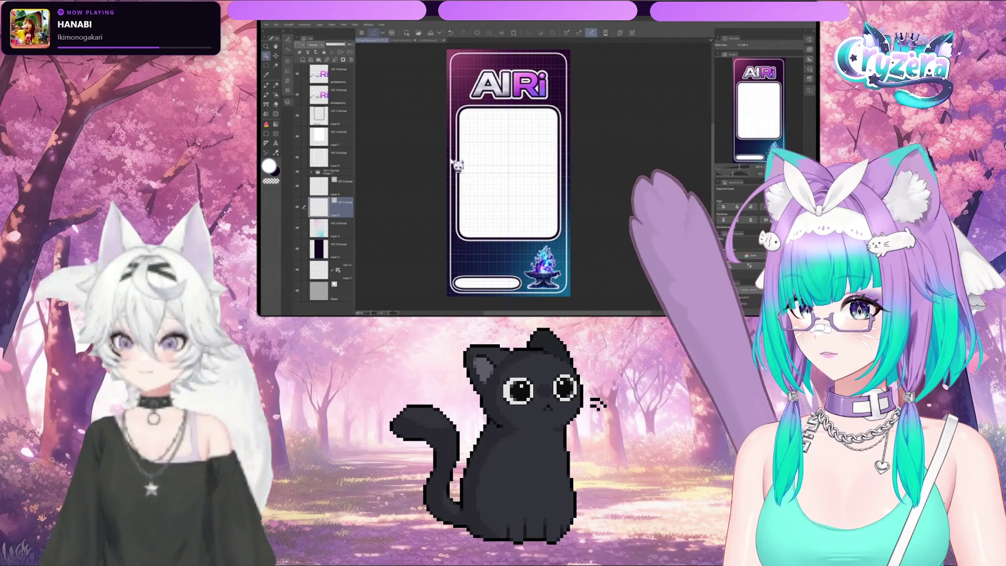
pyautogui.click(455, 164)
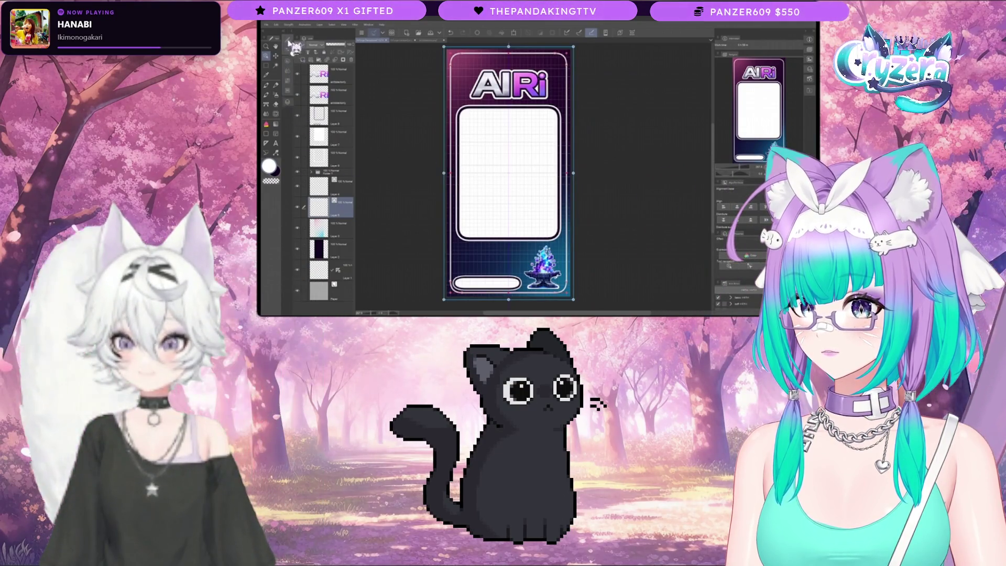
pyautogui.click(288, 42)
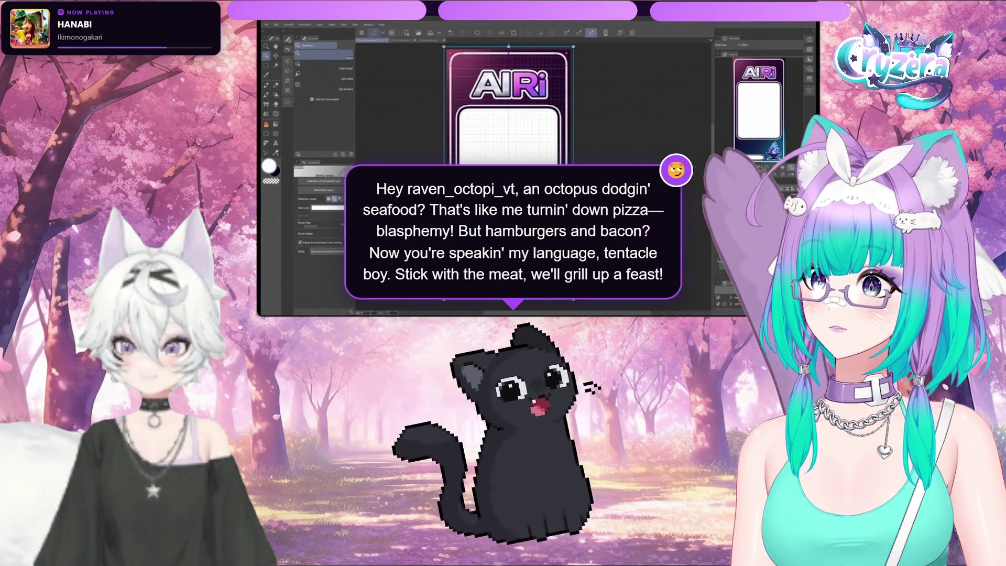
pyautogui.click(272, 104)
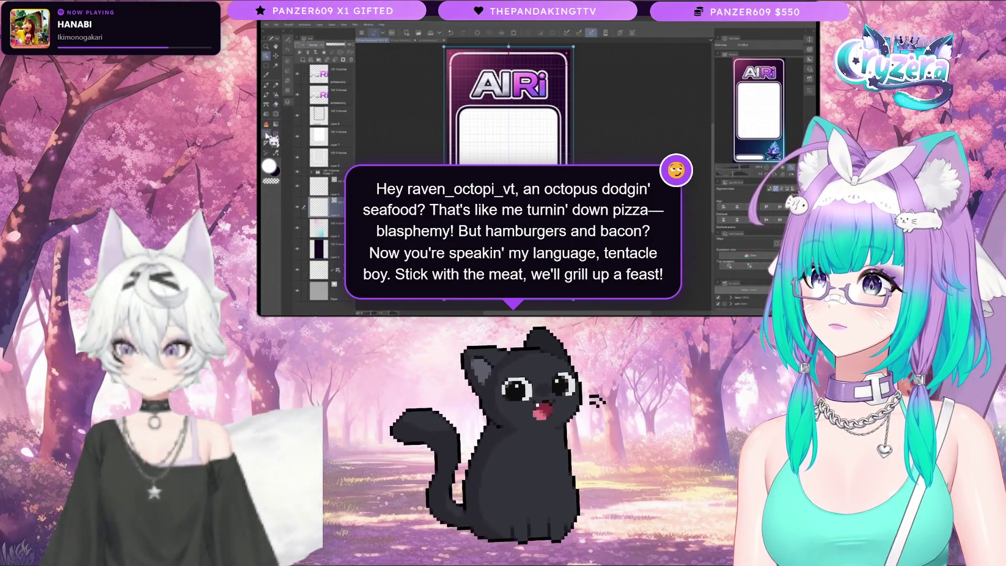
pyautogui.click(276, 94)
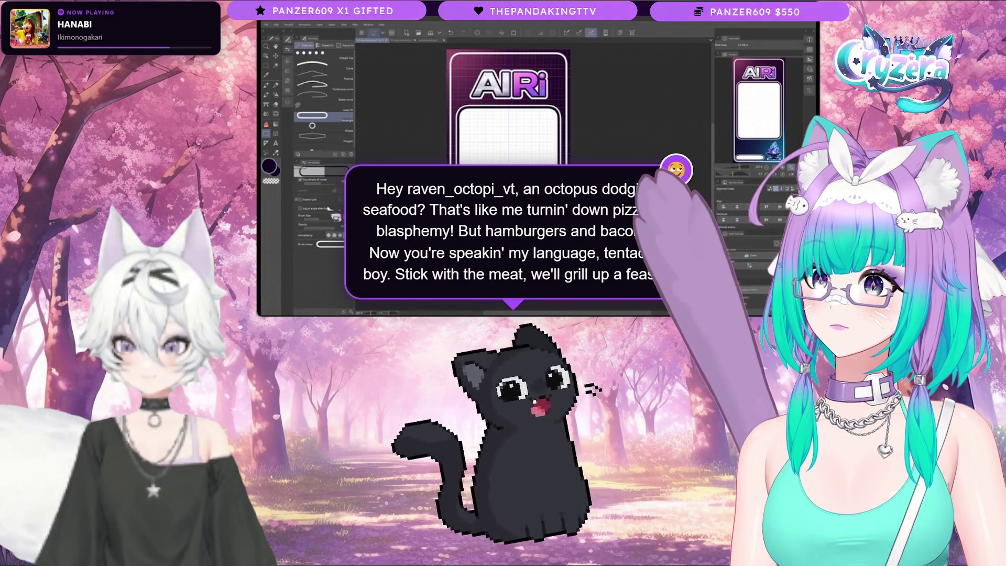
pyautogui.click(288, 76)
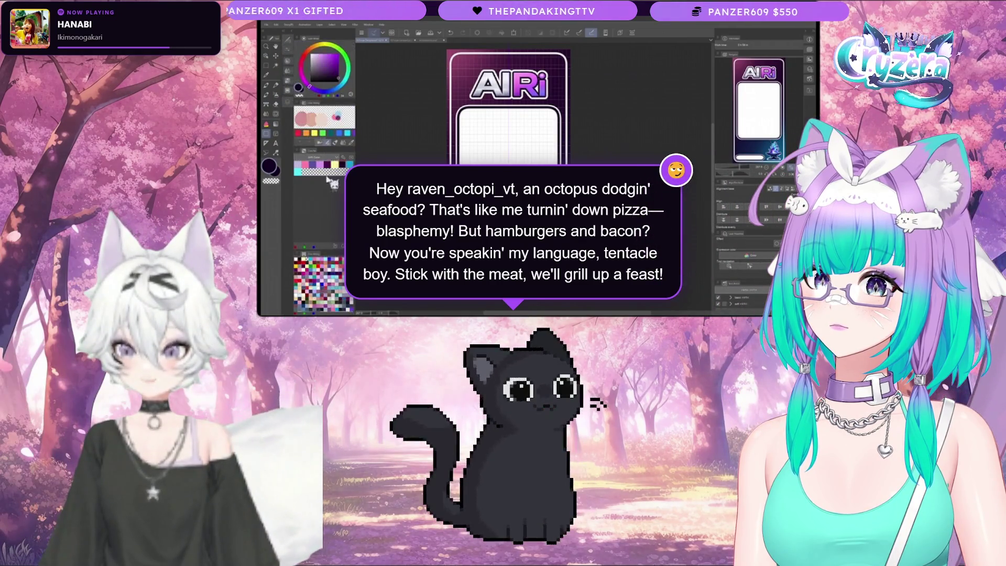
pyautogui.click(288, 112)
pyautogui.click(287, 48)
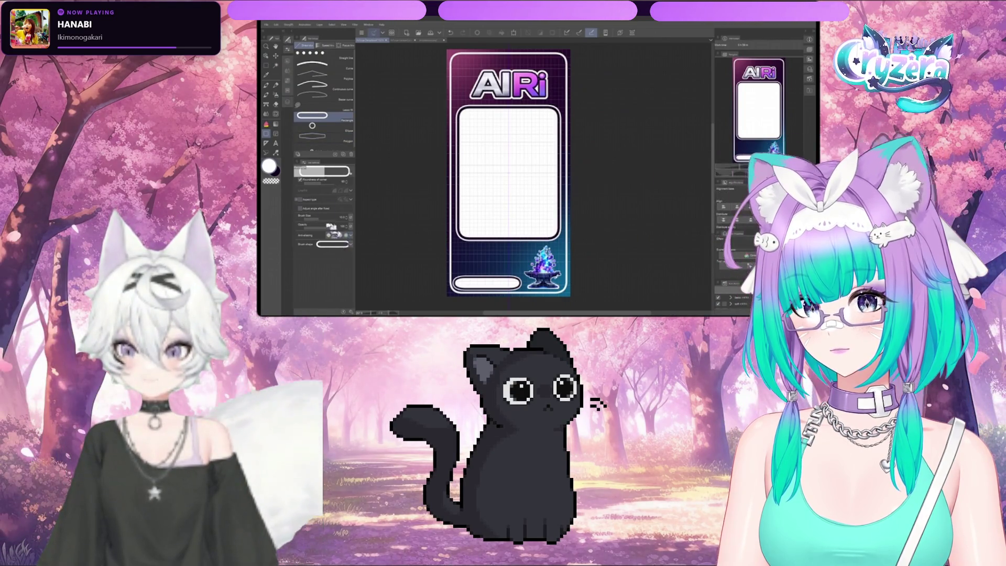
pyautogui.click(287, 104)
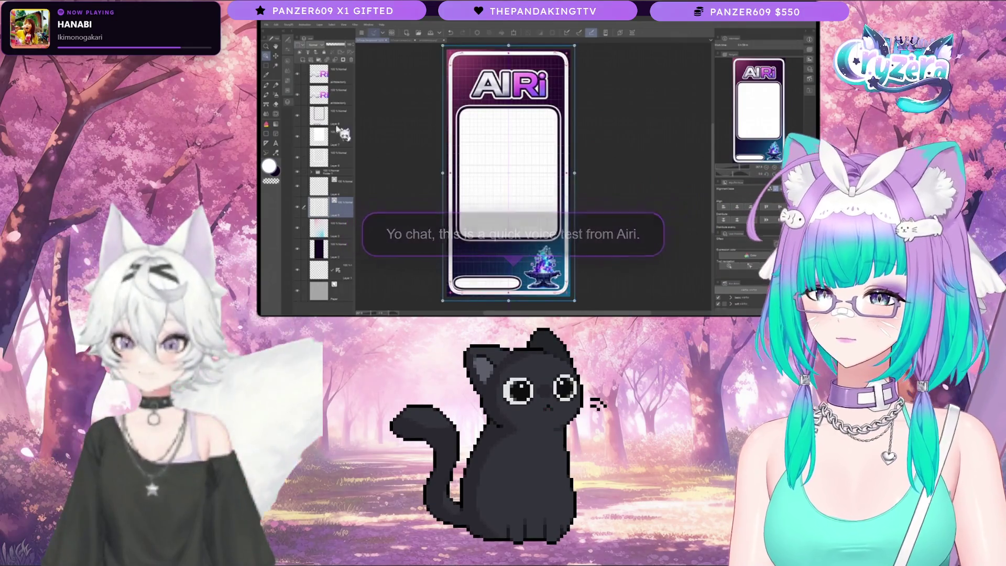
pyautogui.press('o')
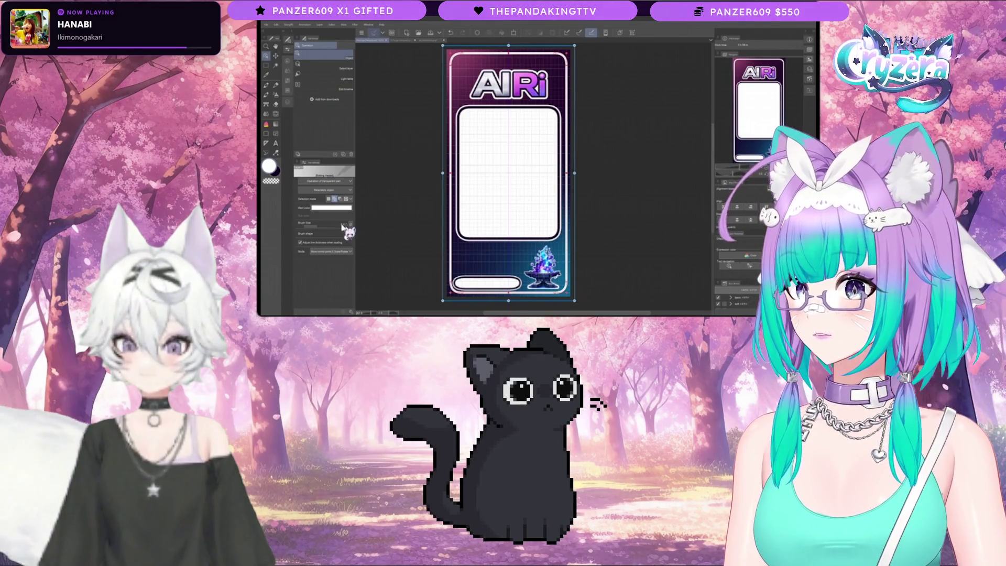
# - Pick the Pen tool and review the layer list
pyautogui.click(267, 86)
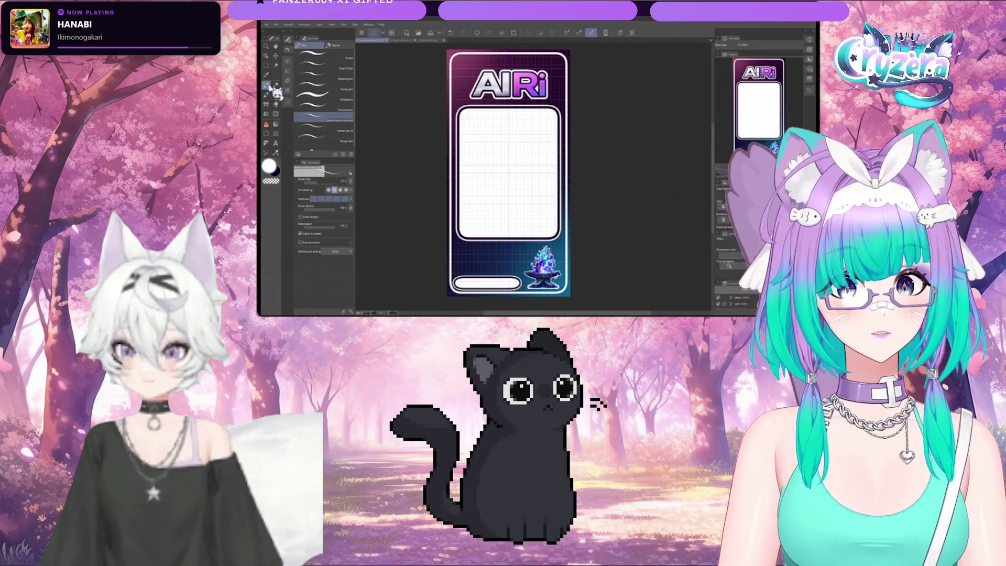
pyautogui.scroll(-2, 502, 173)
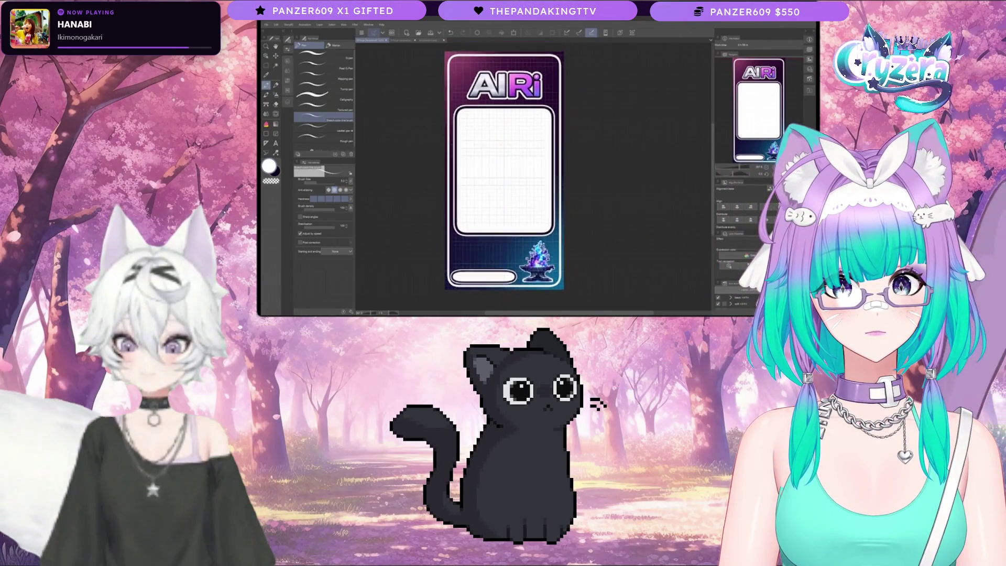
pyautogui.scroll(1, 502, 178)
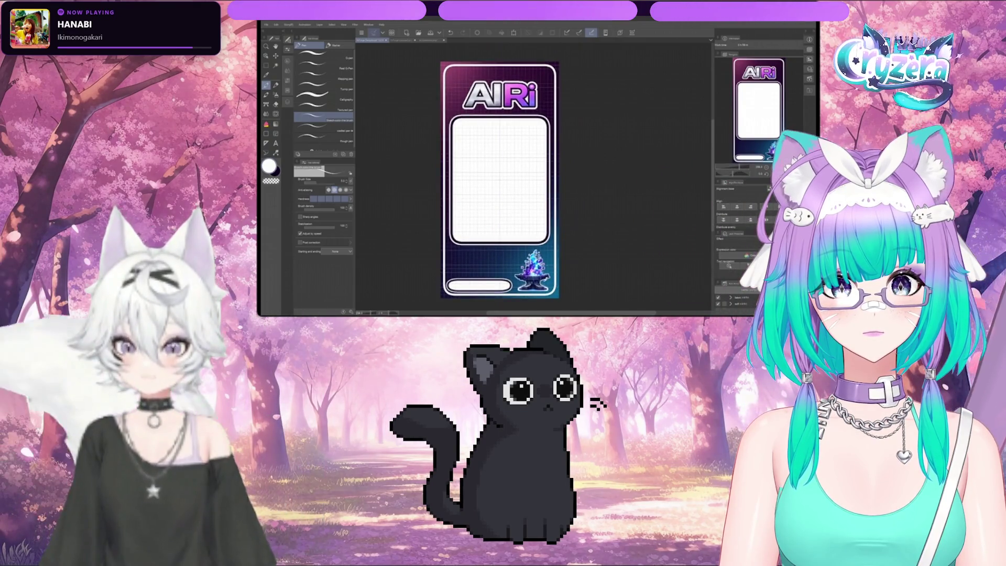
pyautogui.click(289, 103)
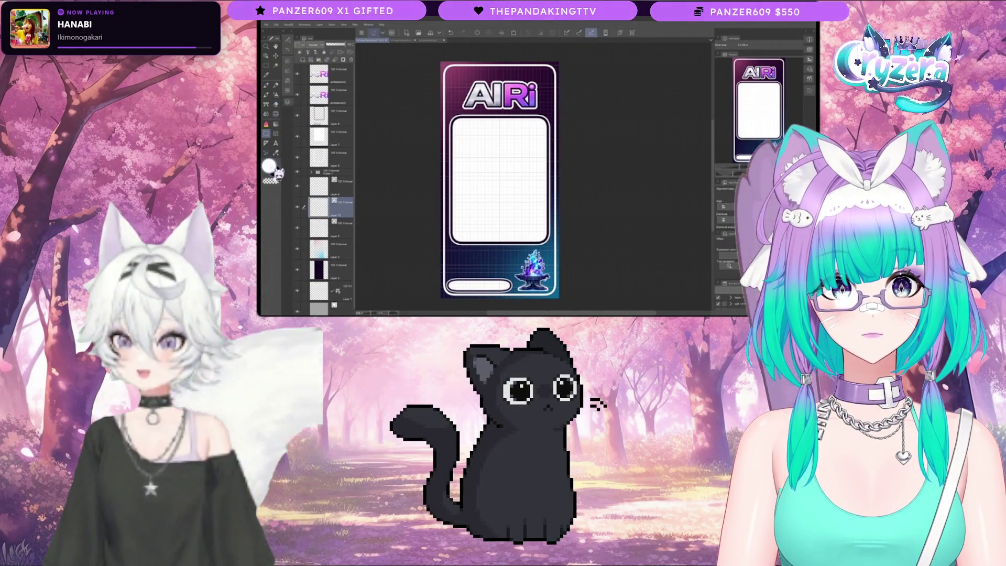
# - Select the card artwork with the Operation tool, then return to the Pen tool
pyautogui.press('o')
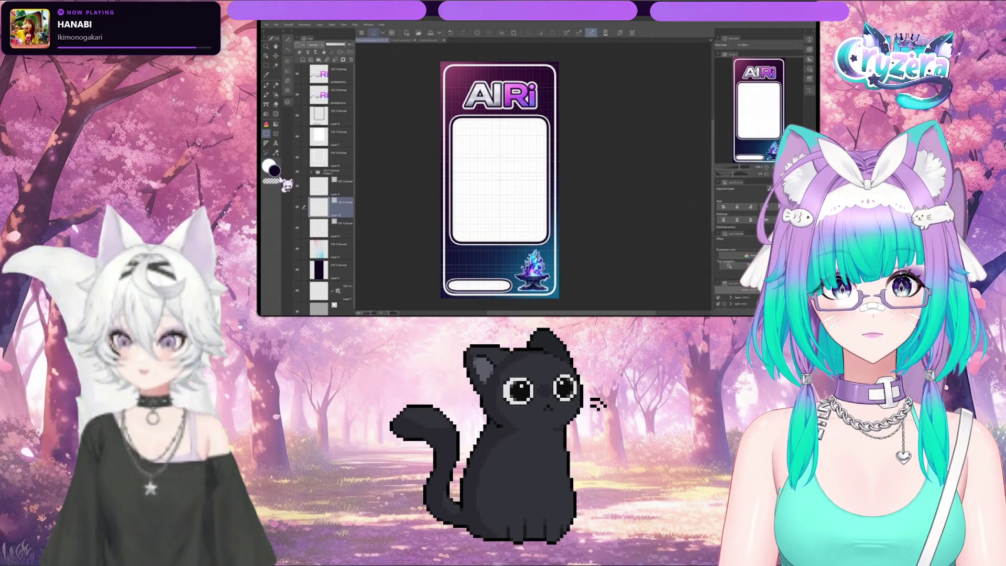
pyautogui.click(290, 75)
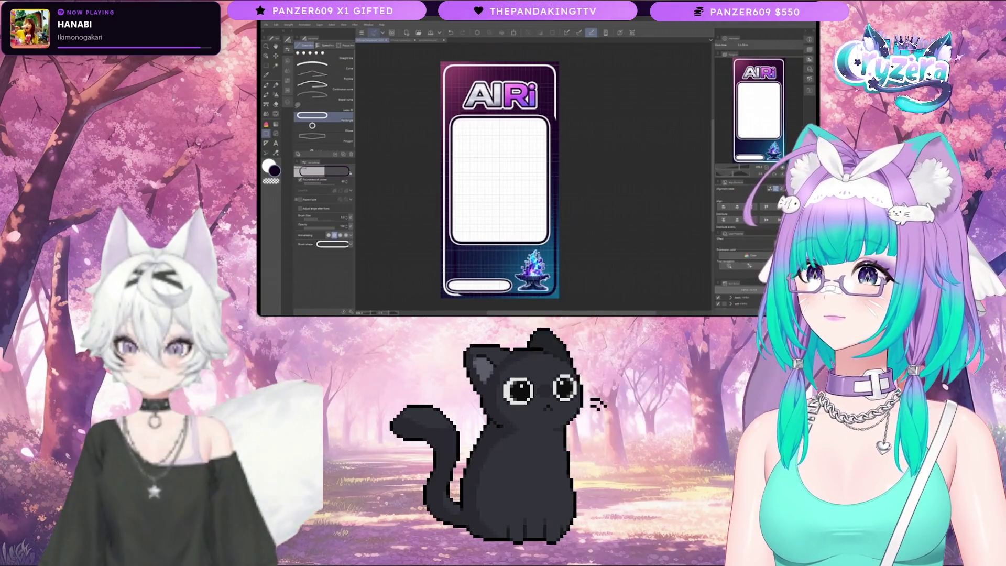
pyautogui.press('o')
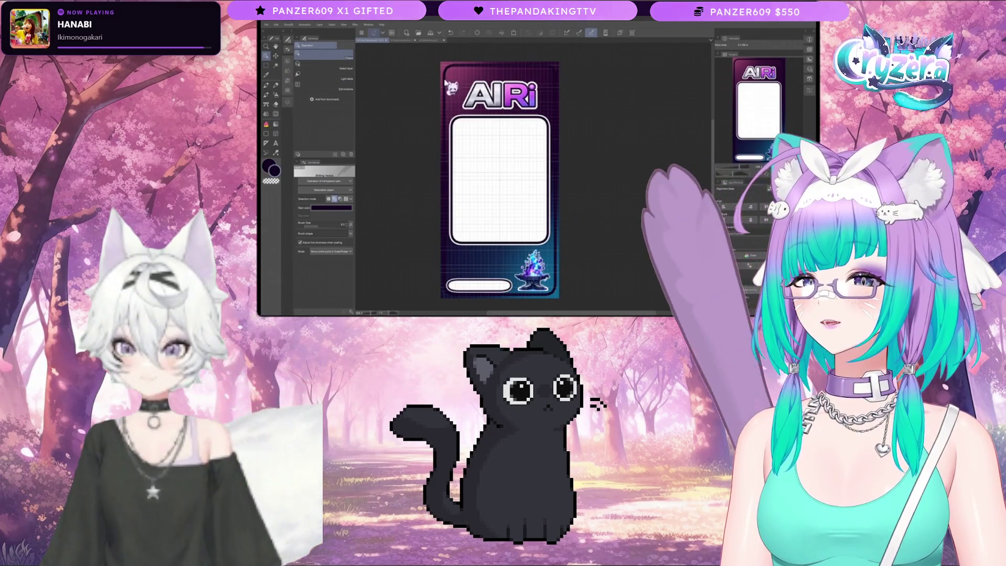
pyautogui.click(449, 88)
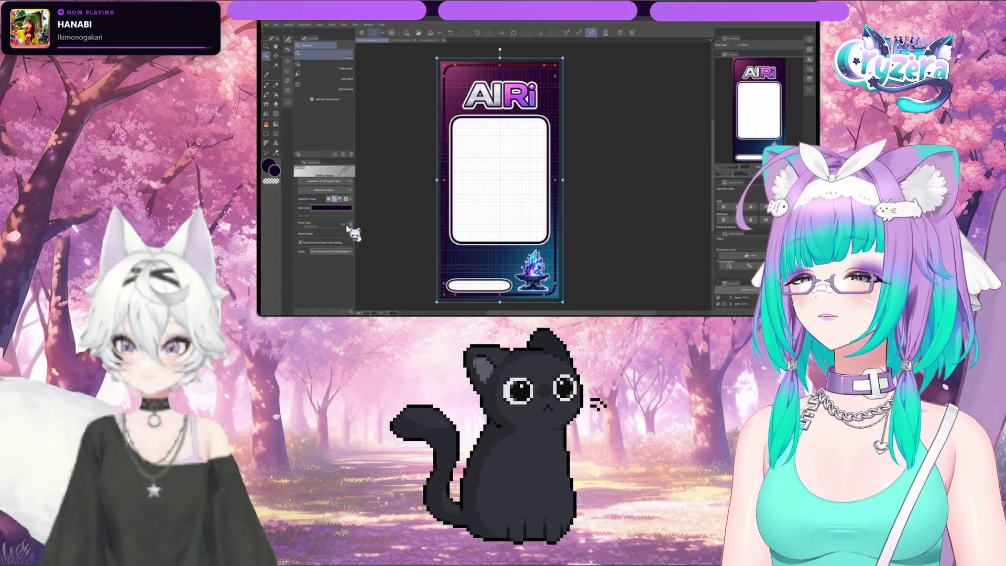
pyautogui.press('p')
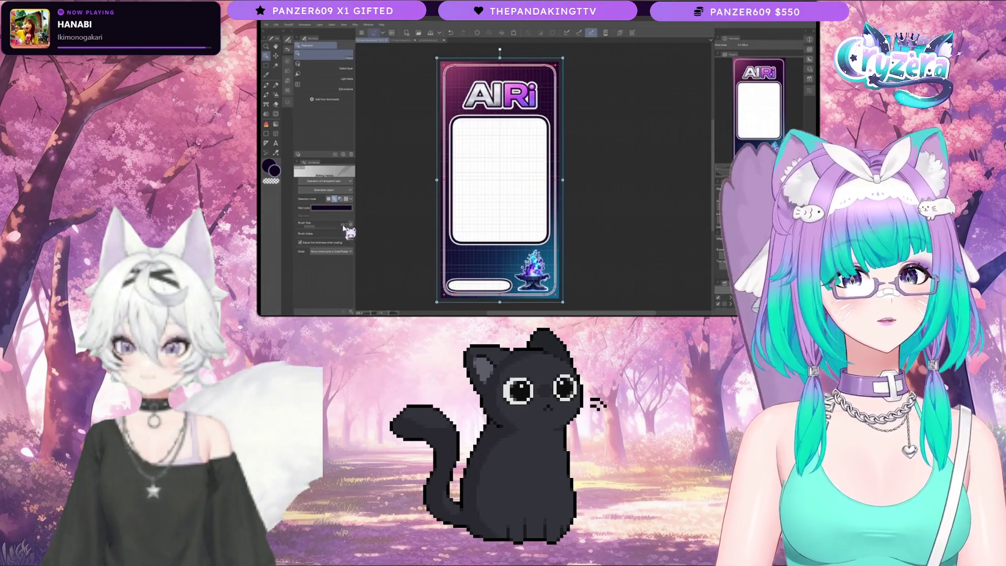
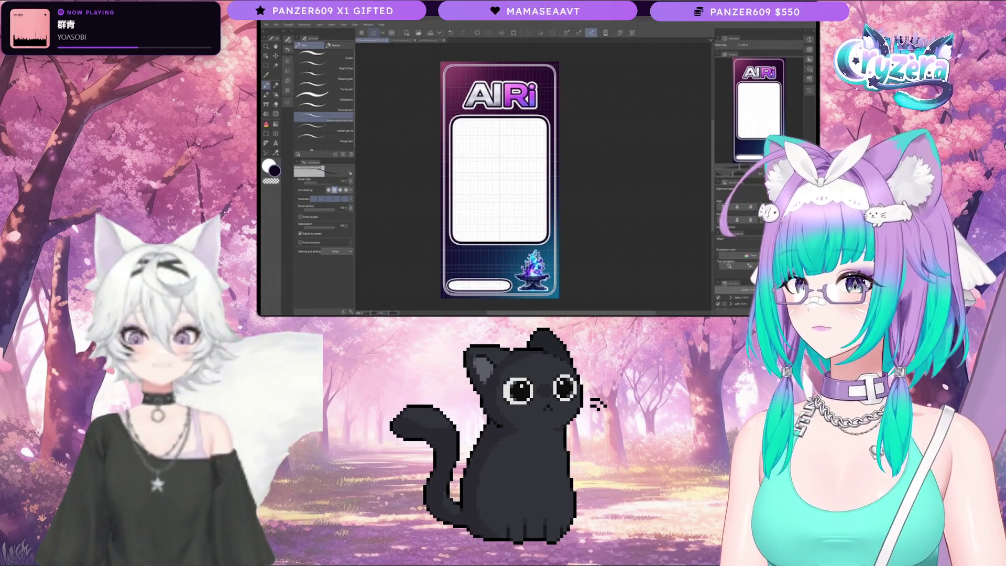
# - Select Layer 4 and toggle the rounded outer frame's visibility off and back on
pyautogui.hscroll(-1, 506, 178)
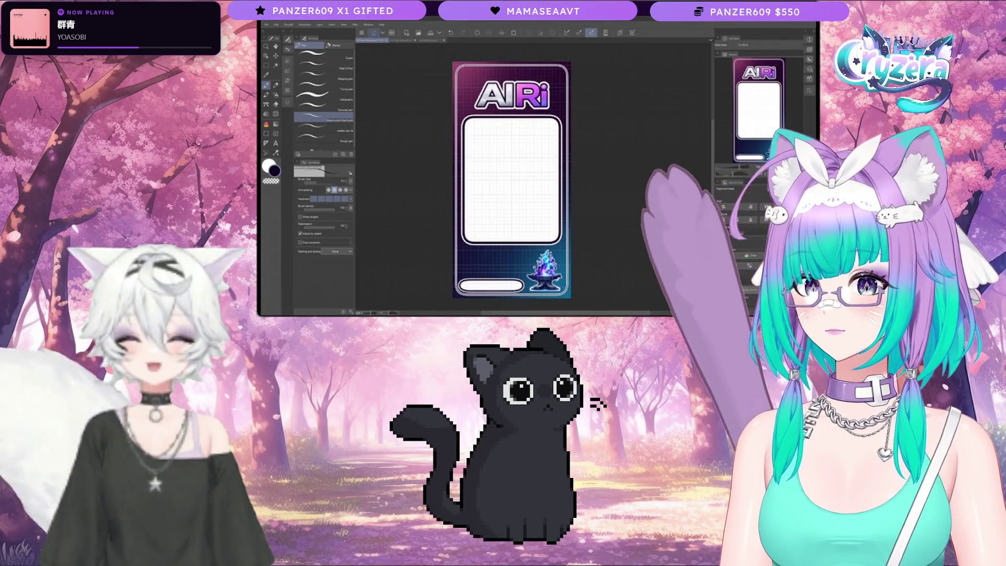
pyautogui.click(288, 103)
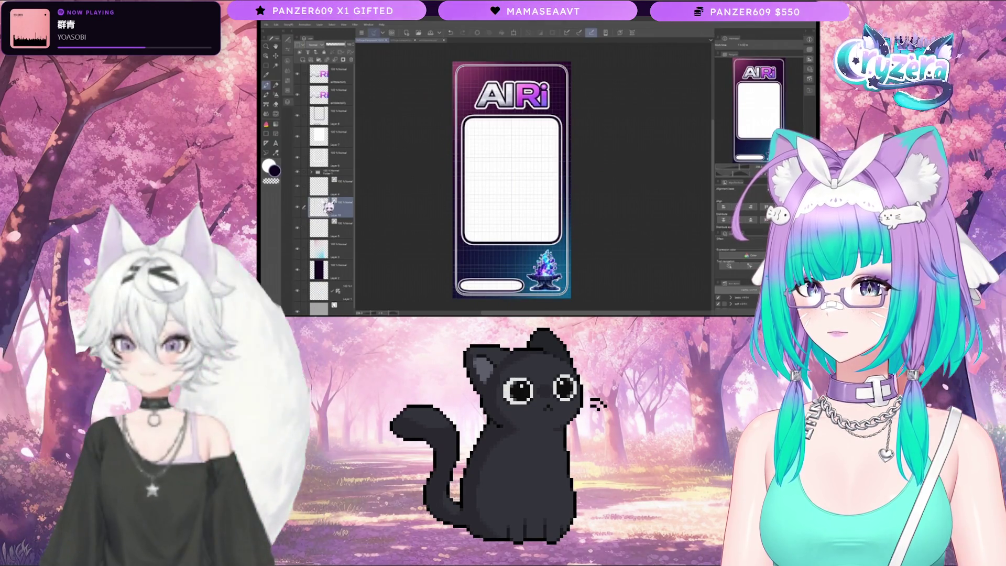
pyautogui.click(325, 186)
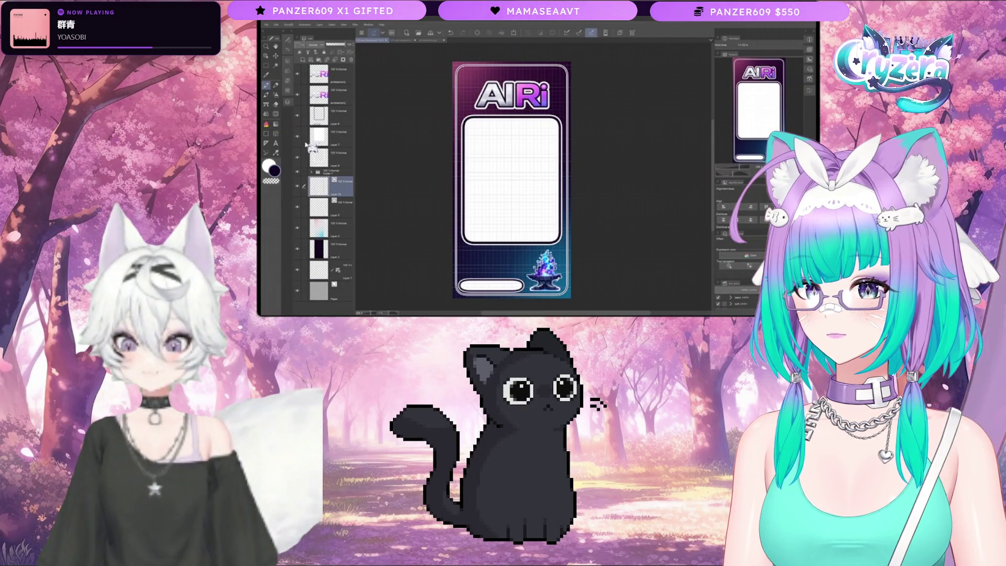
pyautogui.click(297, 187)
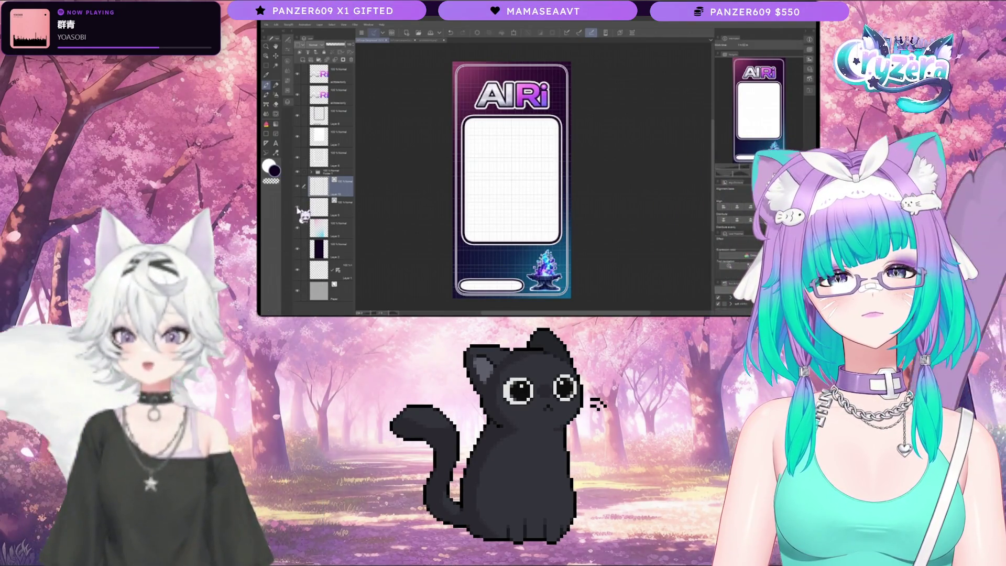
pyautogui.click(296, 209)
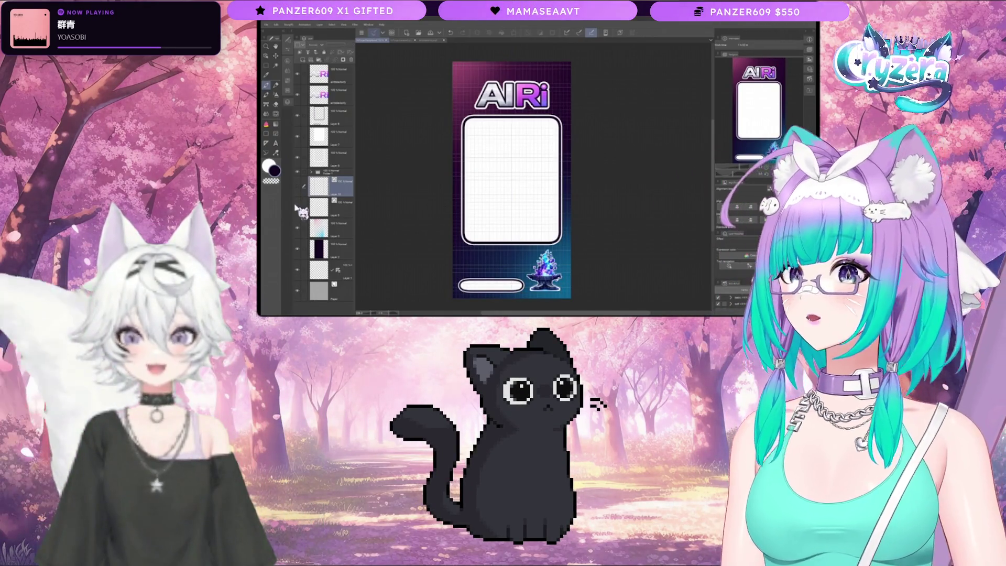
pyautogui.click(300, 211)
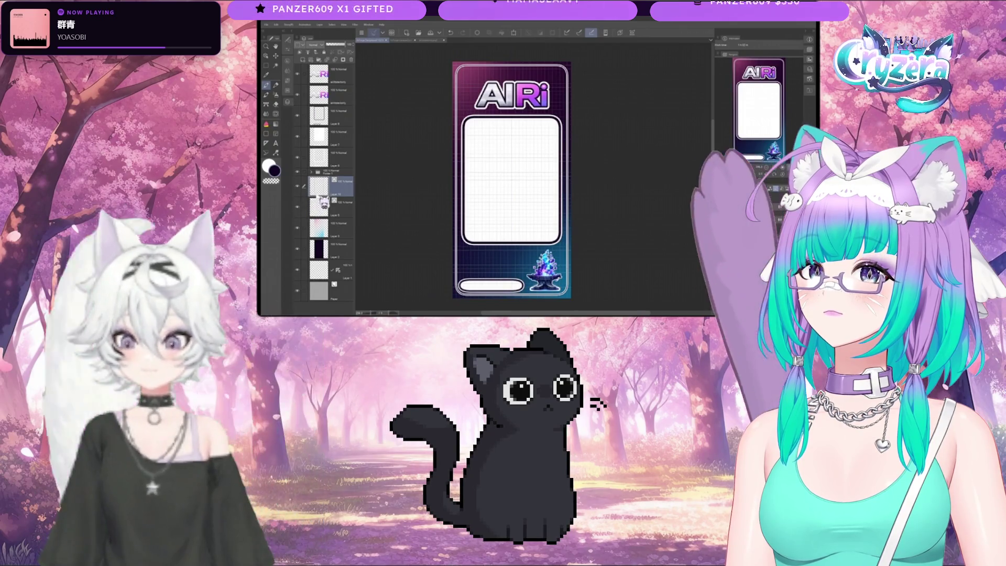
# - Move the character artwork layer in the stack and outline a rounded rectangle around the crystal emblem
pyautogui.moveTo(318, 206)
pyautogui.mouseDown()
pyautogui.moveTo(352, 69)
pyautogui.moveTo(338, 181)
pyautogui.mouseUp()
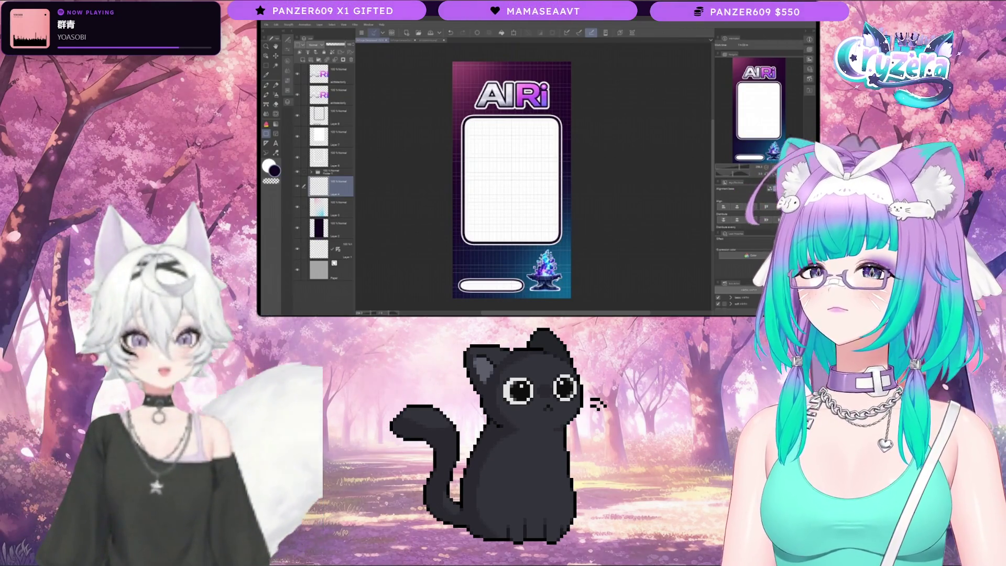
pyautogui.moveTo(569, 296); pyautogui.dragTo(525, 231)
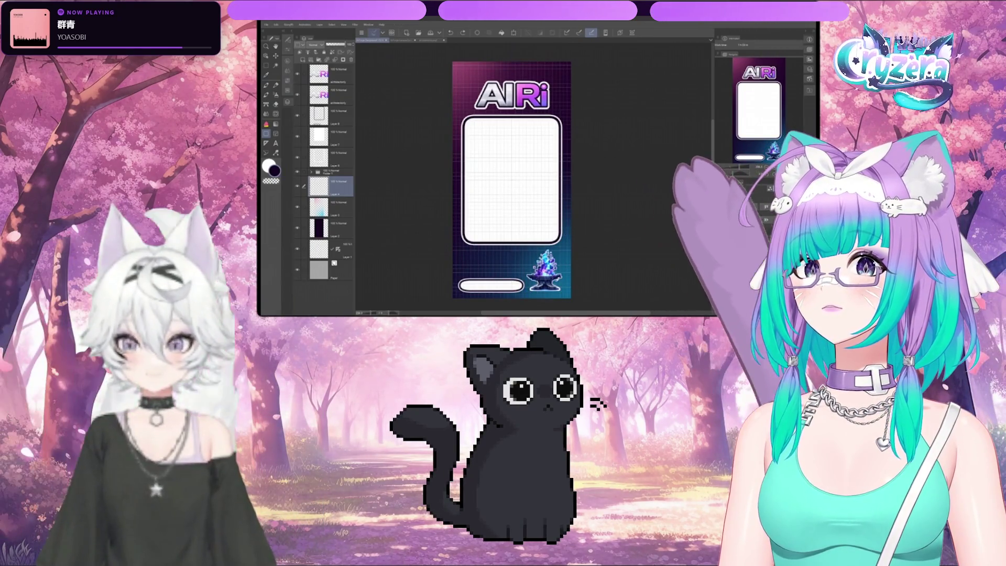
pyautogui.click(298, 107)
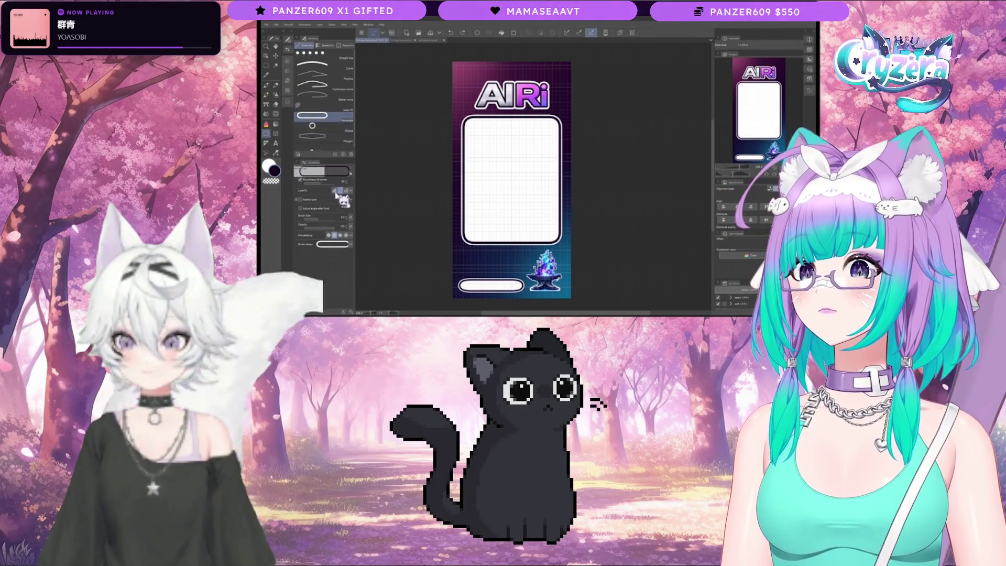
# - Set the rectangle figure to filled and draw a rounded rectangle spanning the whole card
pyautogui.click(336, 191)
pyautogui.click(287, 101)
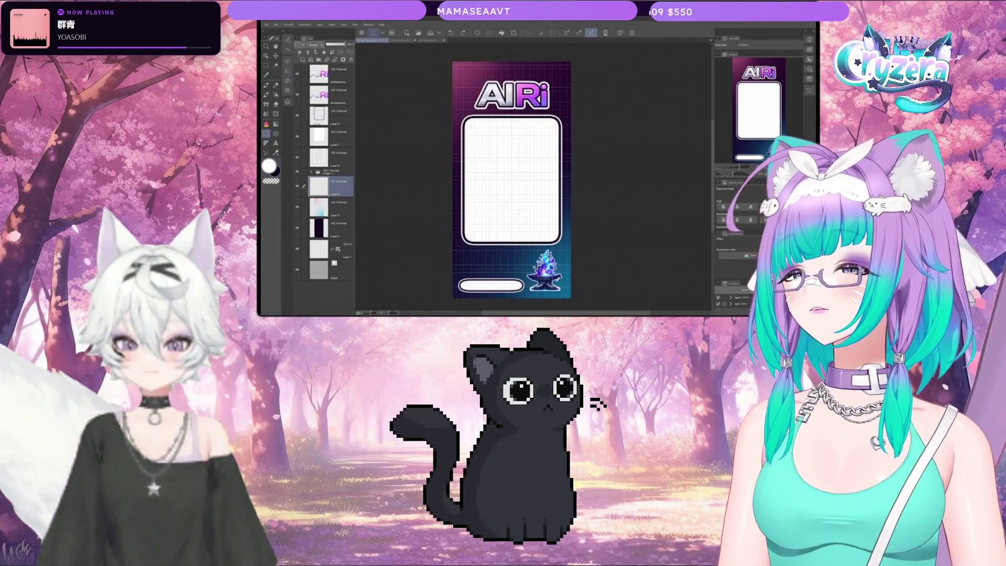
pyautogui.click(287, 70)
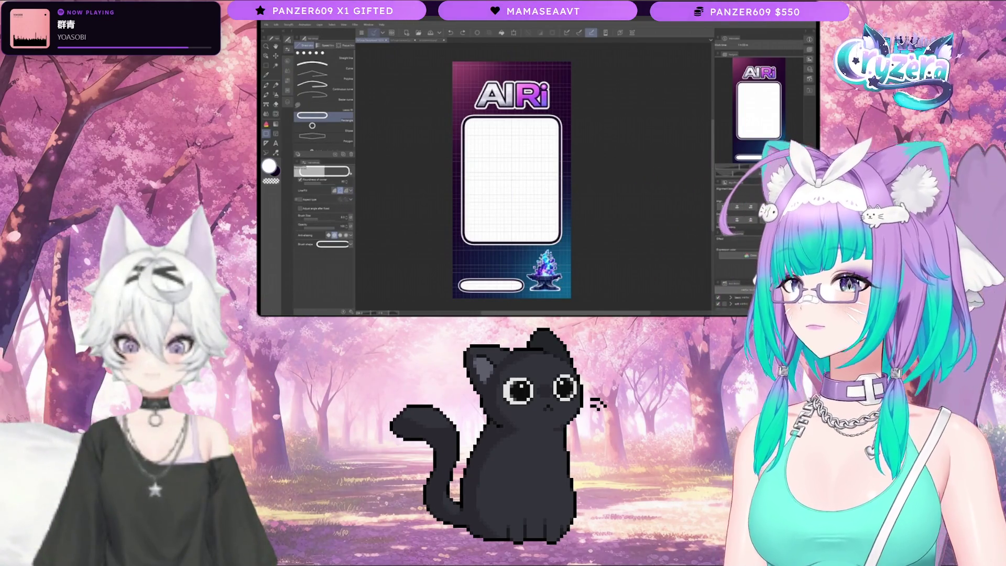
pyautogui.moveTo(540, 264)
pyautogui.mouseDown()
pyautogui.moveTo(568, 294)
pyautogui.moveTo(494, 186)
pyautogui.mouseUp()
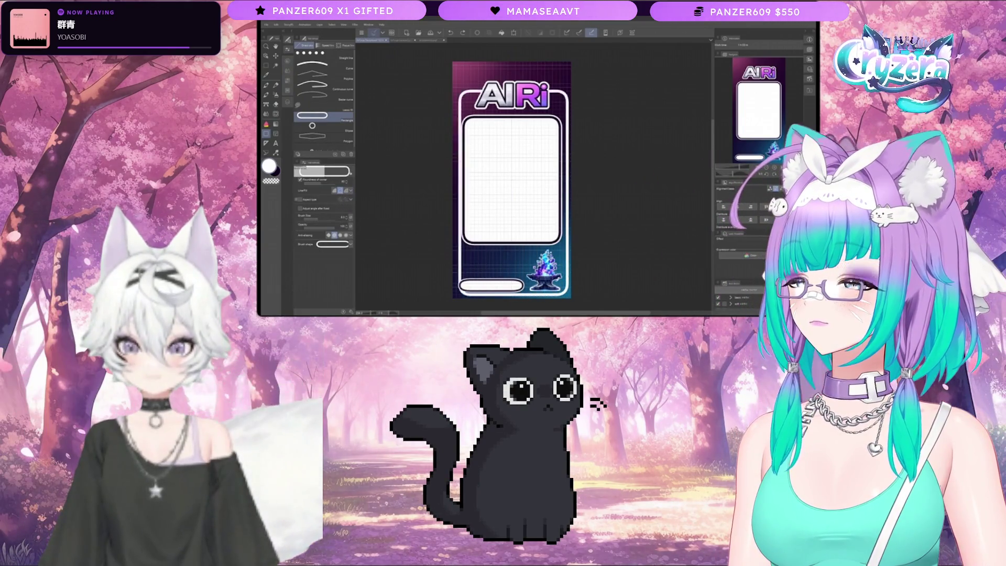
pyautogui.moveTo(459, 90); pyautogui.dragTo(455, 64)
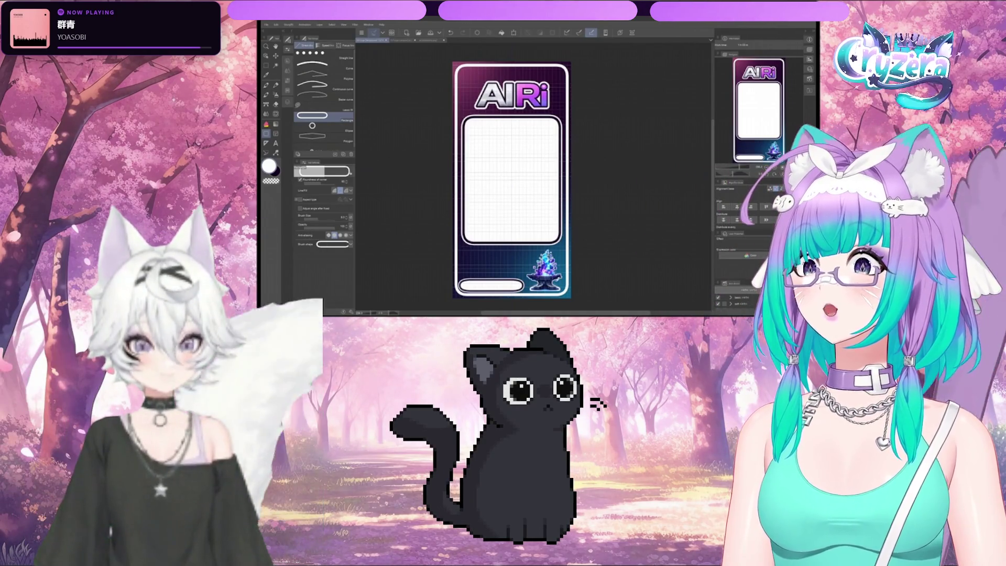
pyautogui.press('F7')
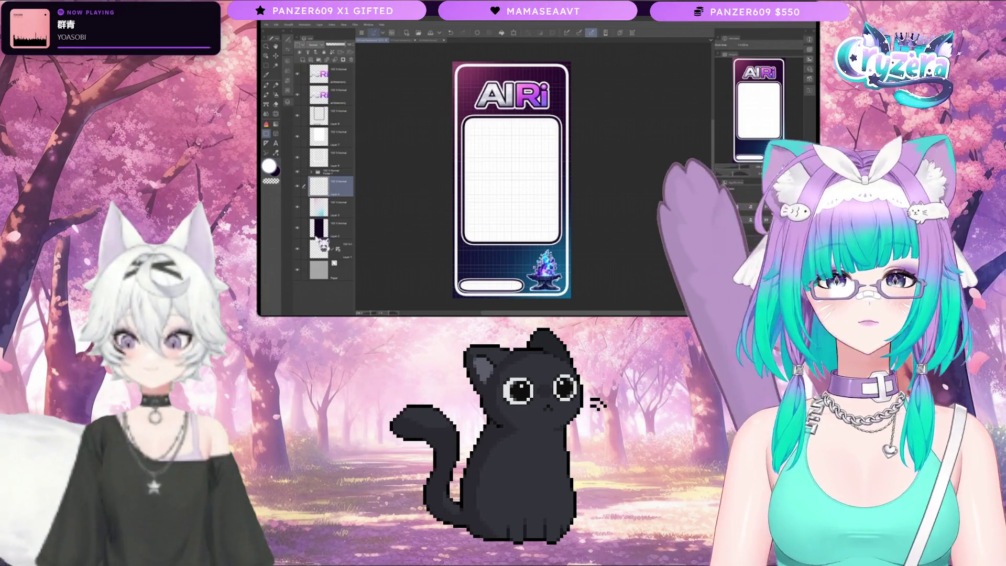
# - Add a layer mask to the dark gradient Layer 2 and draw a white rounded rectangle over the card
pyautogui.click(317, 229)
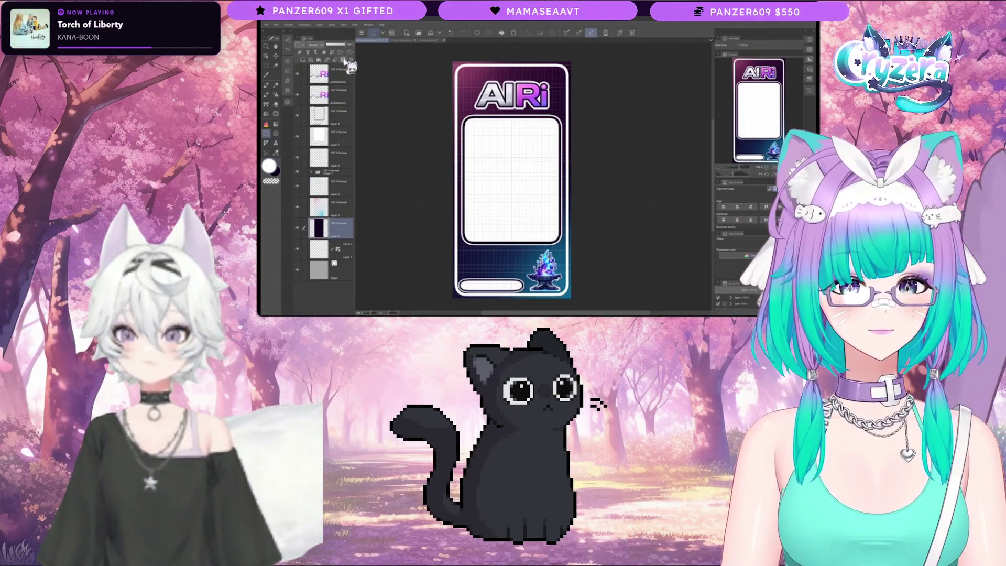
pyautogui.click(344, 60)
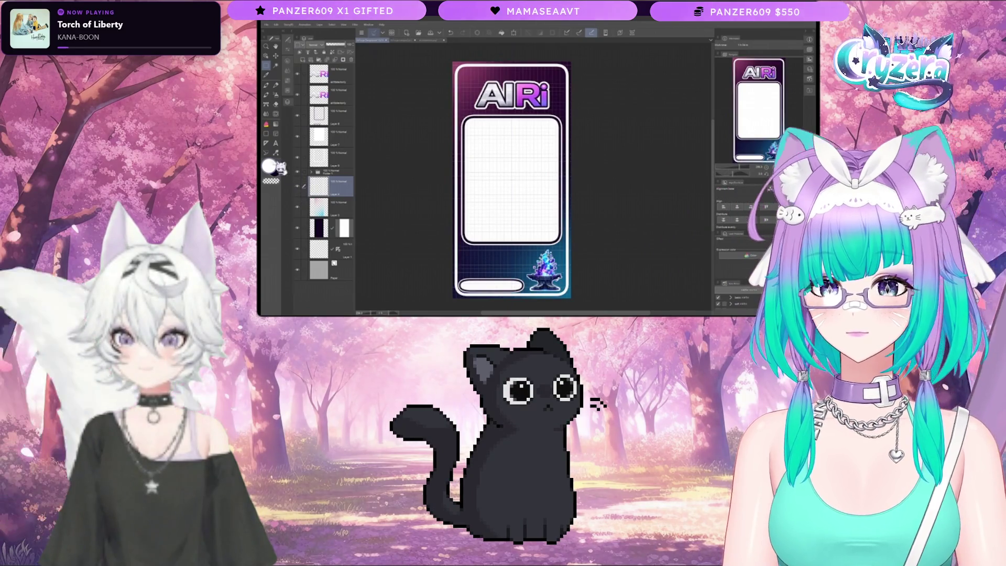
pyautogui.click(267, 133)
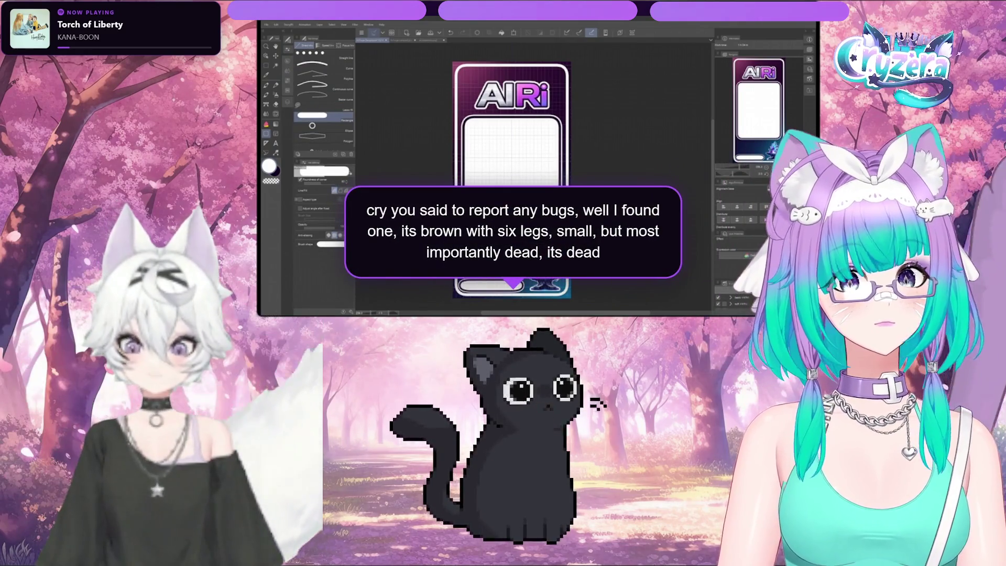
pyautogui.moveTo(455, 64); pyautogui.dragTo(568, 296)
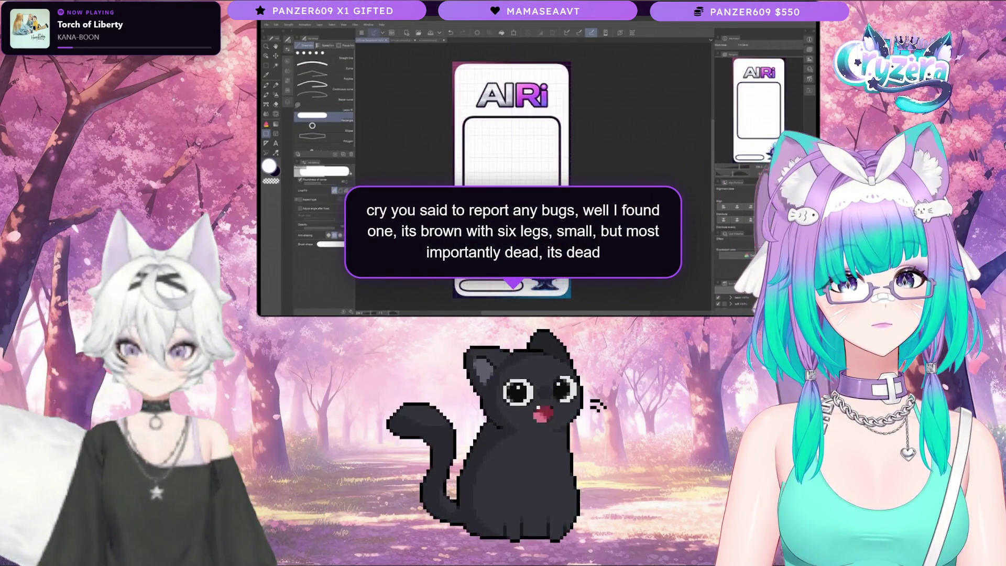
pyautogui.click(315, 39)
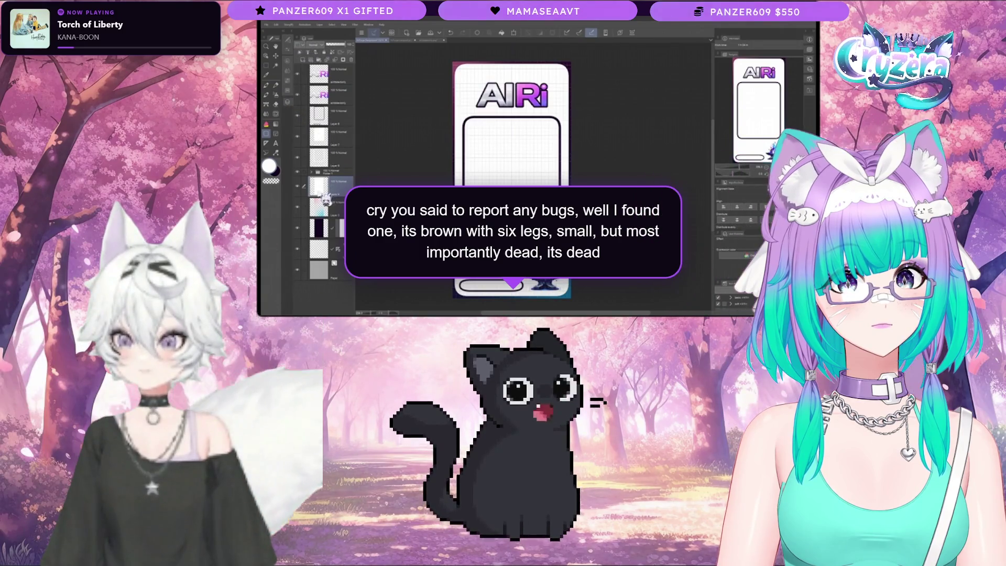
# - Move the white rounded layer below the masked Layer 2, then reselect Layer 4
pyautogui.moveTo(318, 187); pyautogui.dragTo(318, 231)
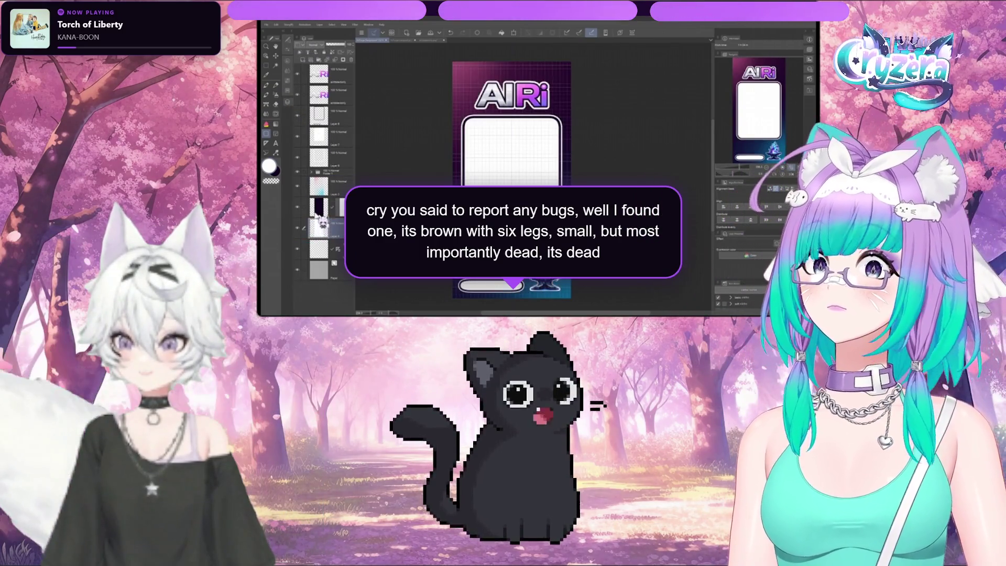
pyautogui.click(317, 208)
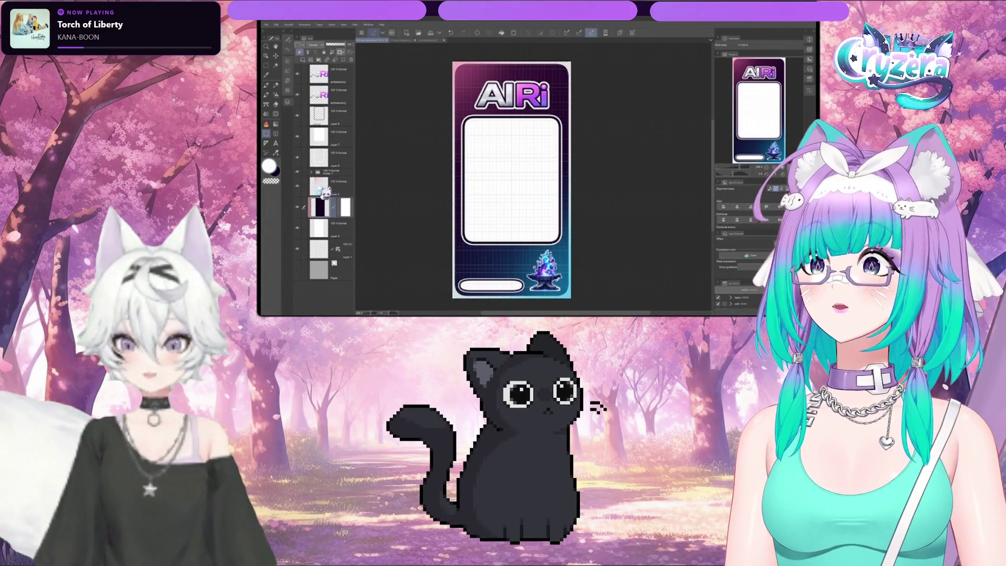
pyautogui.click(325, 189)
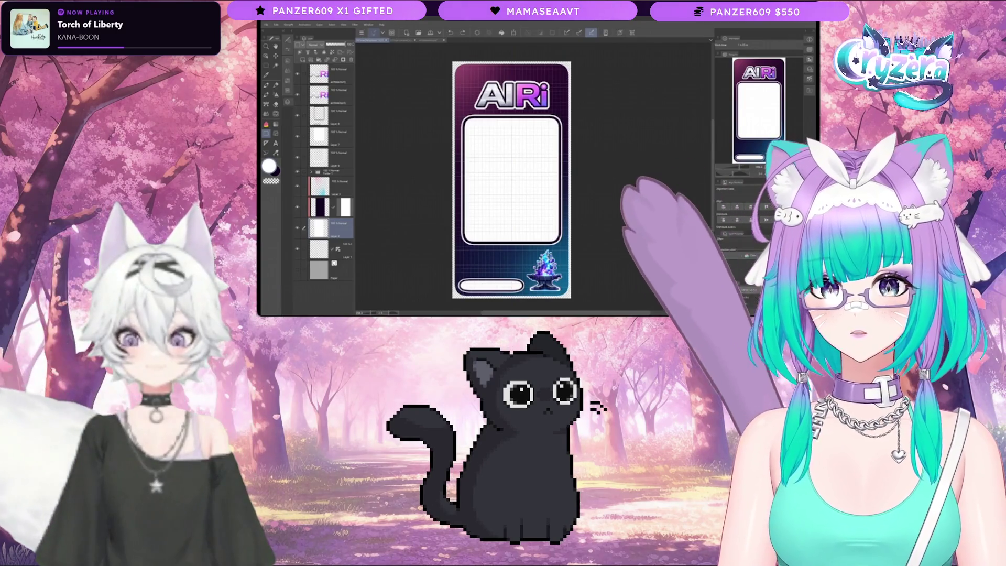
pyautogui.scroll(-1, 479, 245)
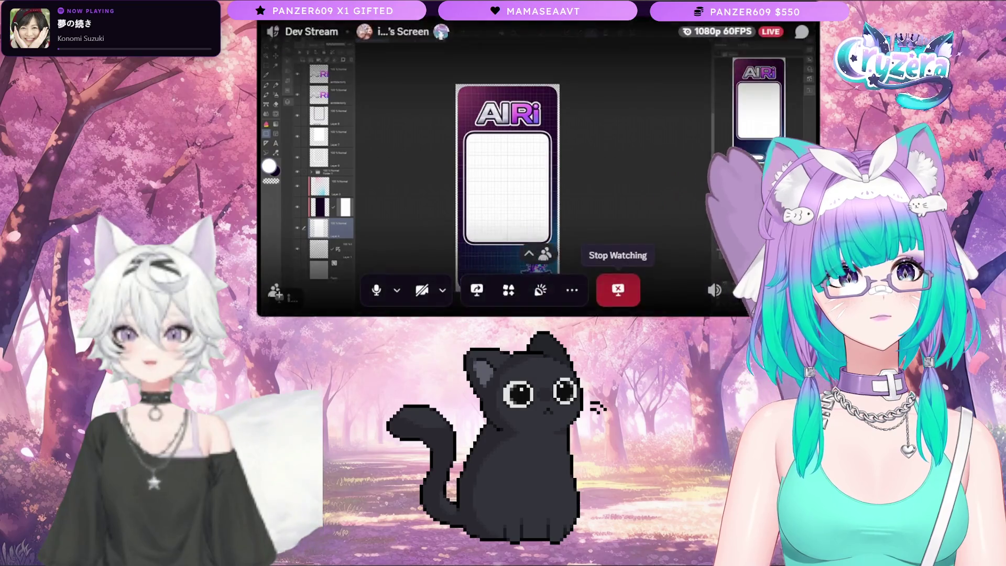
pyautogui.click(611, 288)
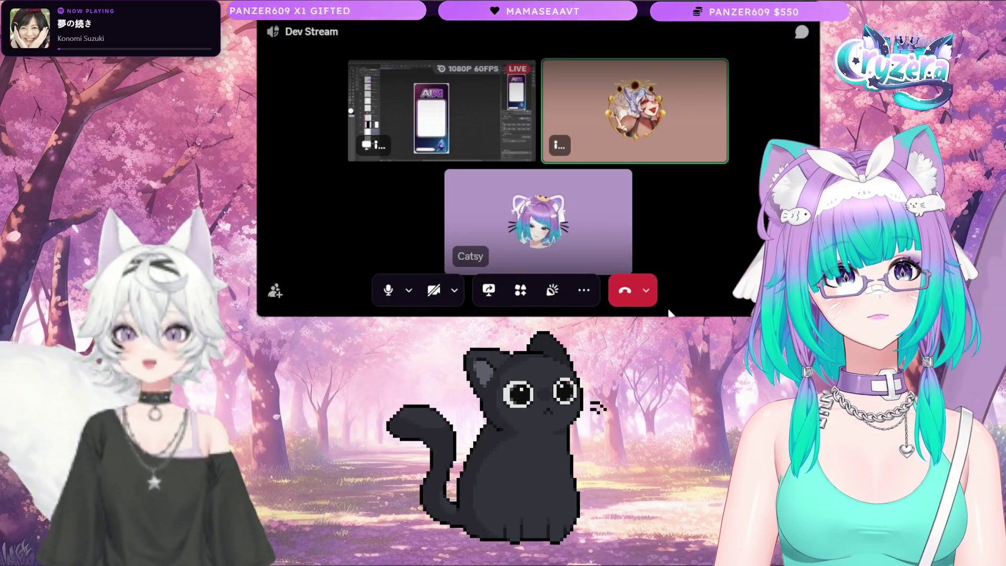
pyautogui.click(442, 110)
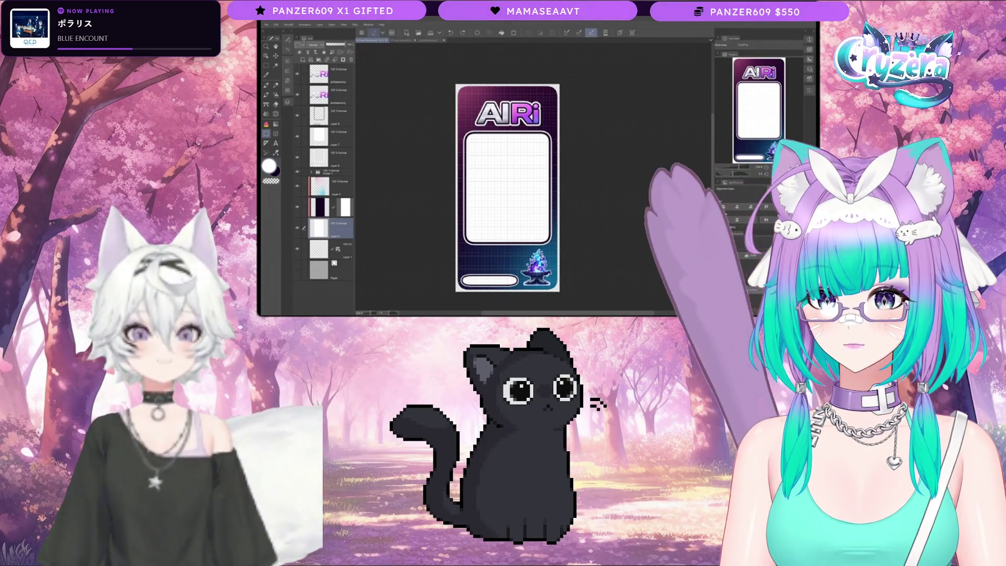
pyautogui.scroll(1, 511, 184)
pyautogui.scroll(1, 514, 180)
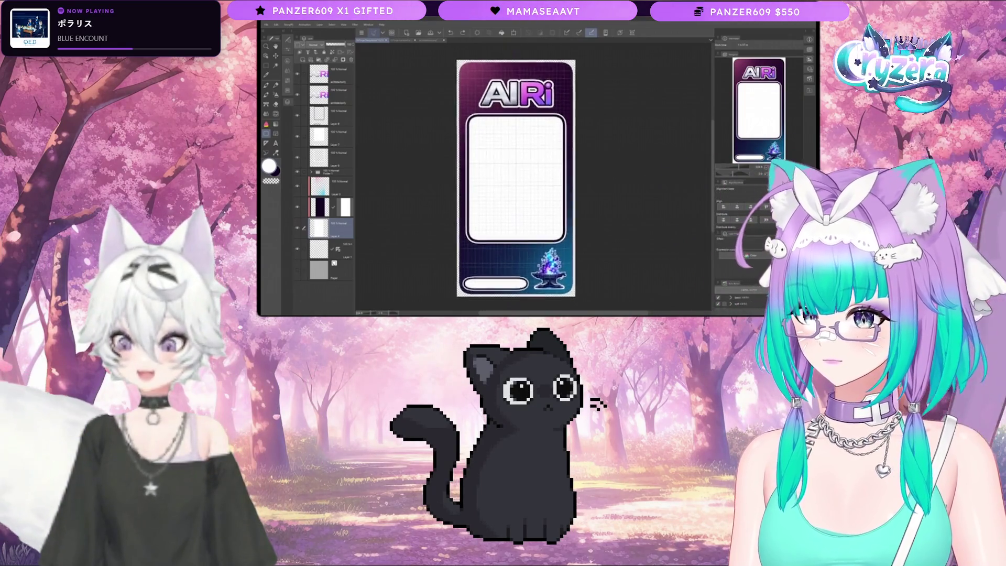
pyautogui.click(338, 116)
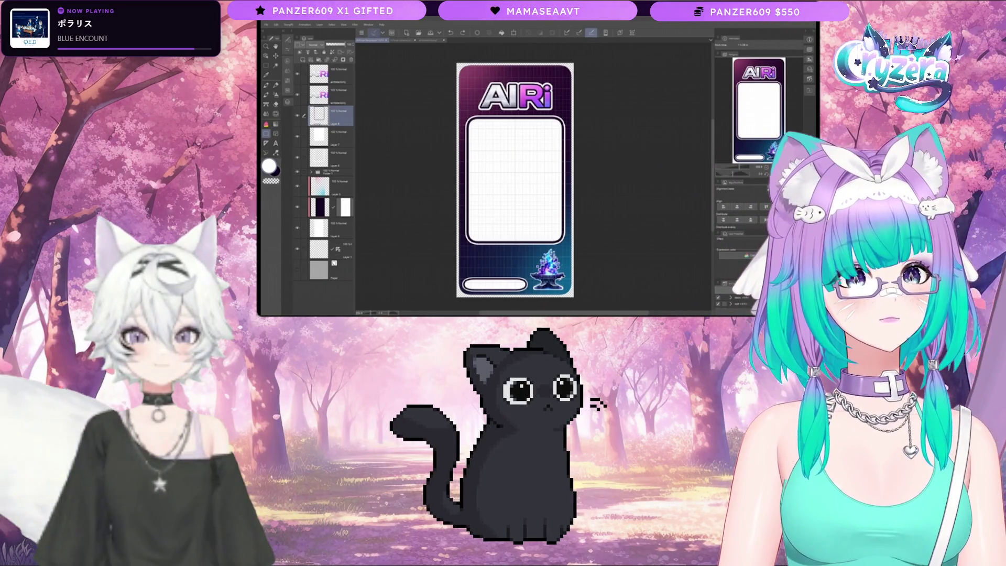
pyautogui.hotkey('ctrl', '-')
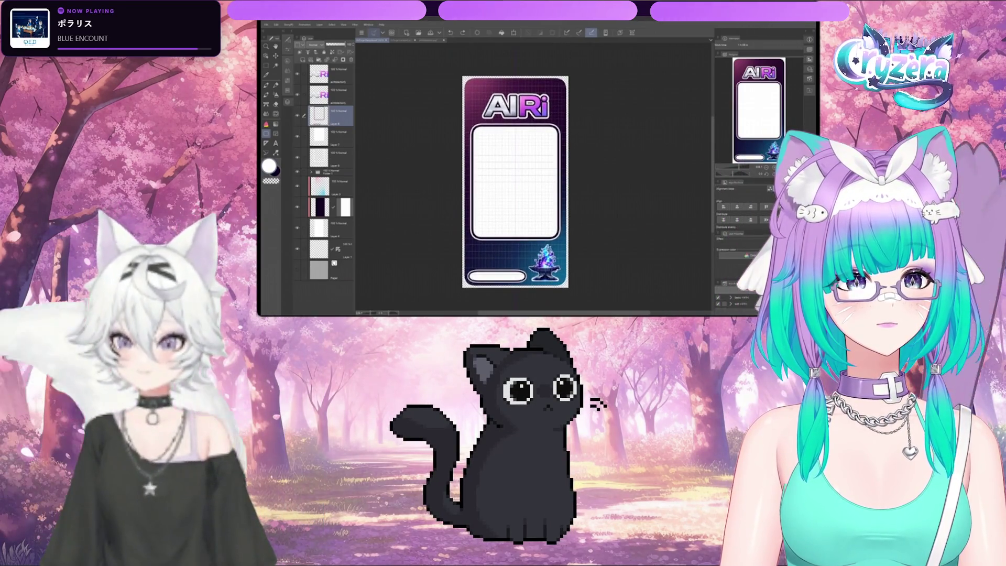
# - Group both AiRi title layers into a new top folder, collapse it, and select the layer below
pyautogui.moveTo(319, 116); pyautogui.dragTo(320, 70)
pyautogui.keyDown('shift'); pyautogui.click(326, 89); pyautogui.keyUp('shift')
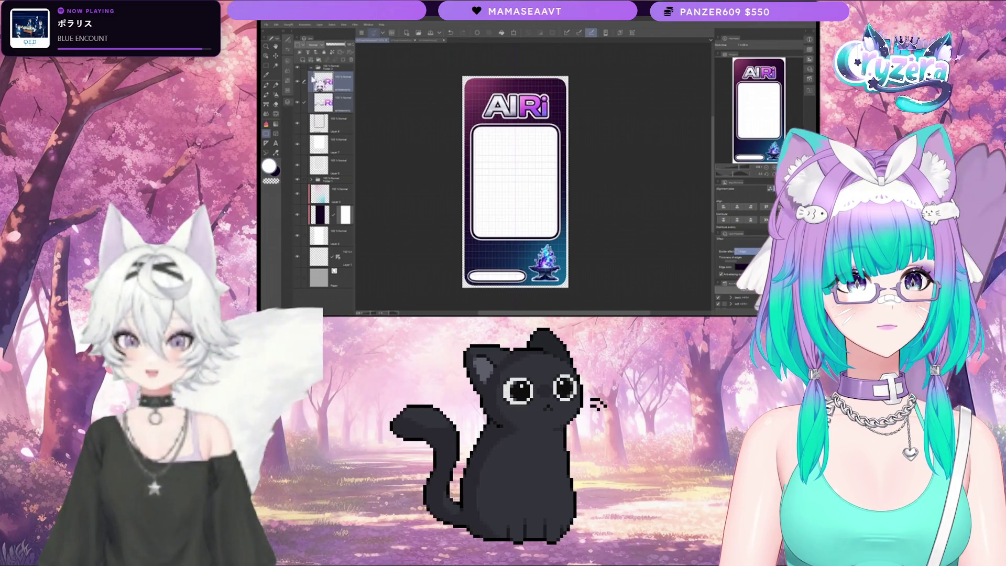
pyautogui.click(312, 67)
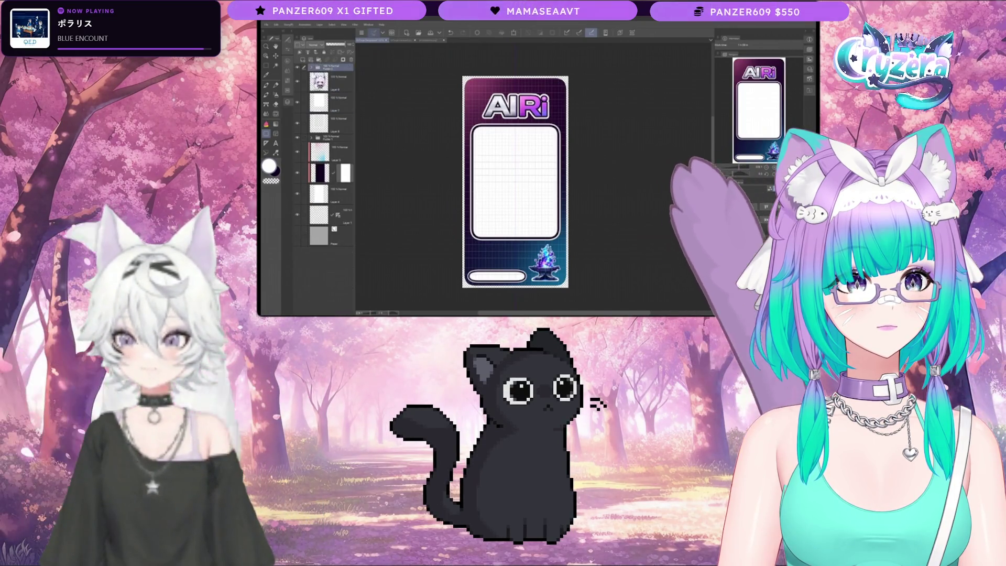
pyautogui.click(338, 80)
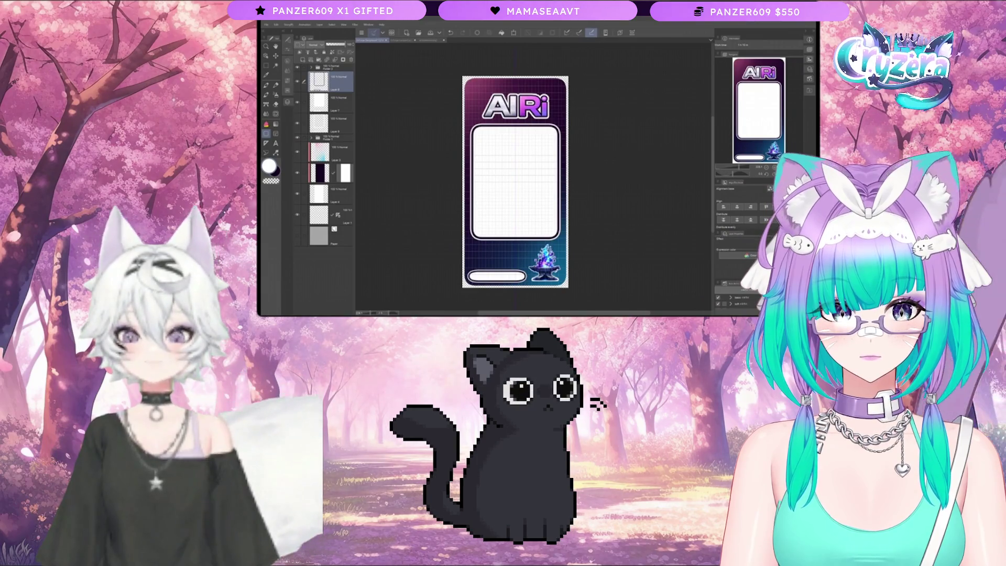
pyautogui.scroll(1, 582, 128)
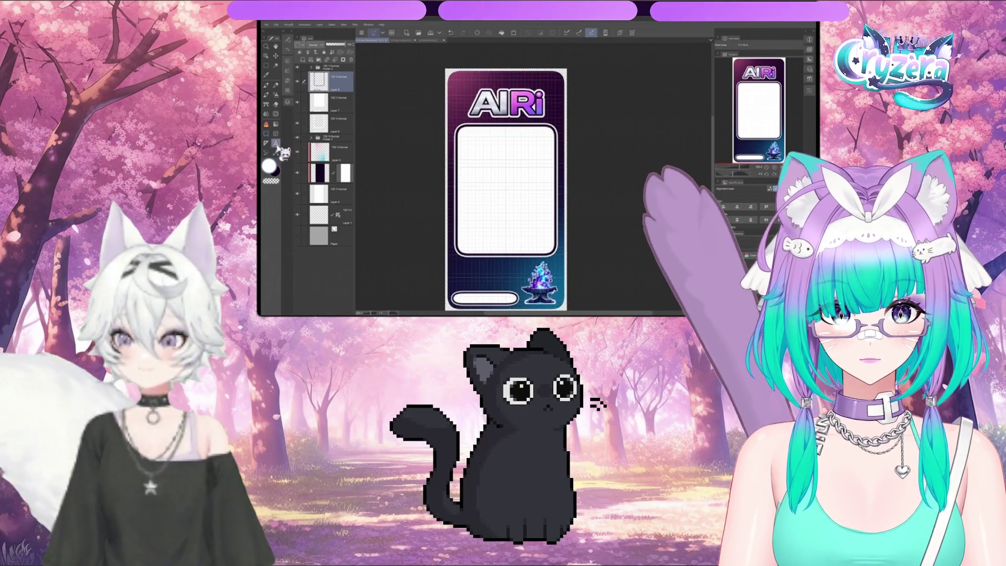
pyautogui.click(276, 143)
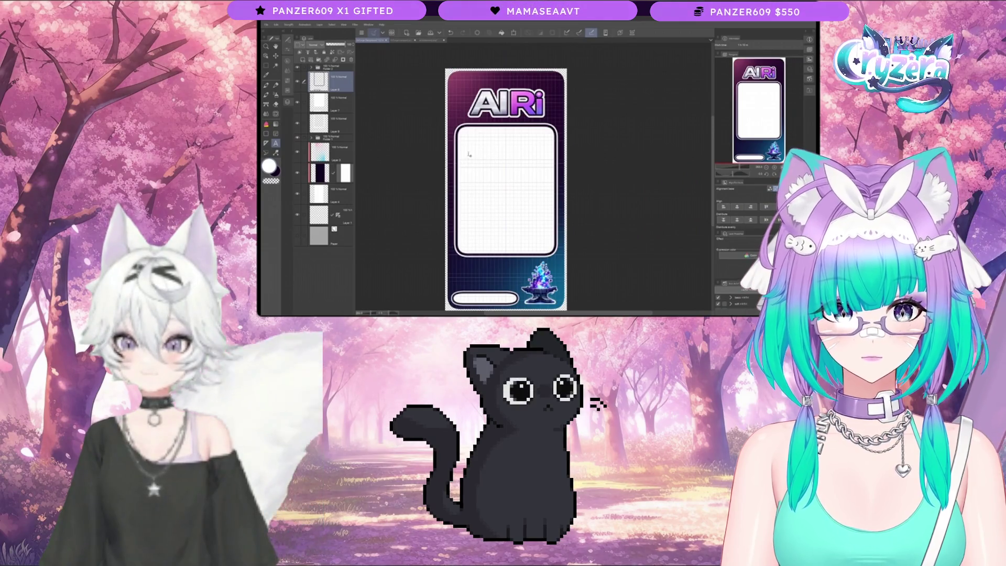
# - Start a text box in the white box, lower the font size five steps, and paste the AiRi description
pyautogui.click(287, 49)
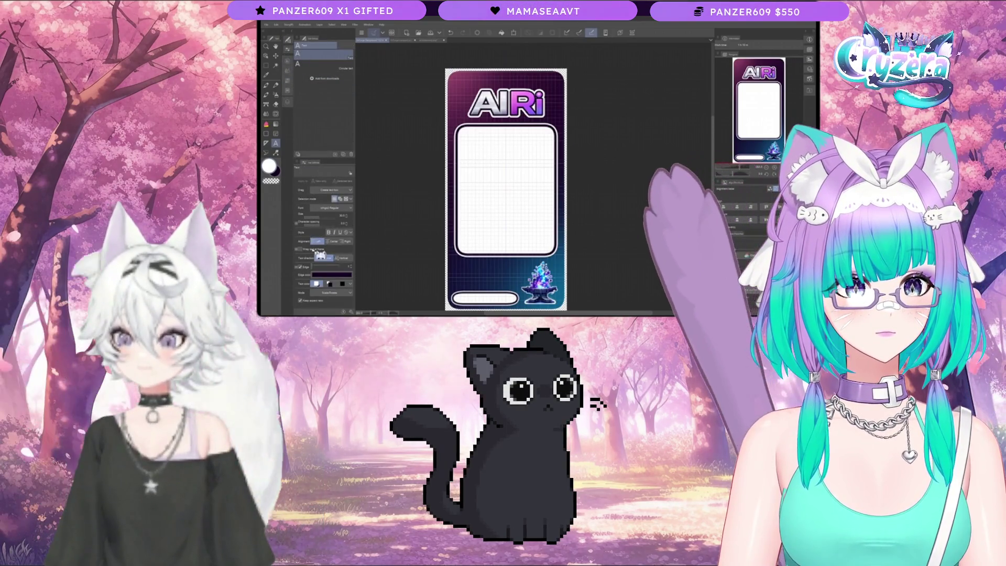
pyautogui.click(463, 263)
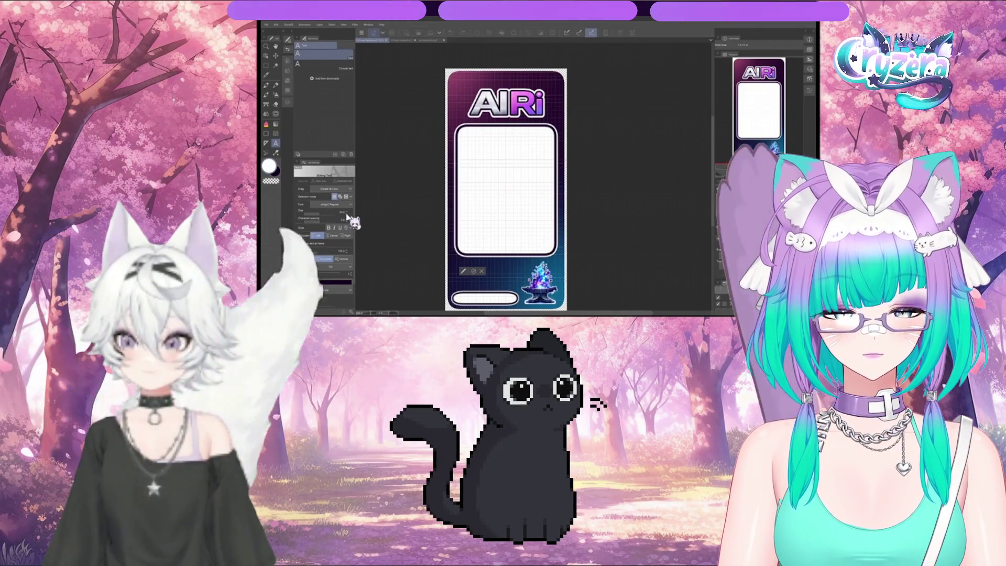
pyautogui.click(346, 214)
pyautogui.click(346, 214)
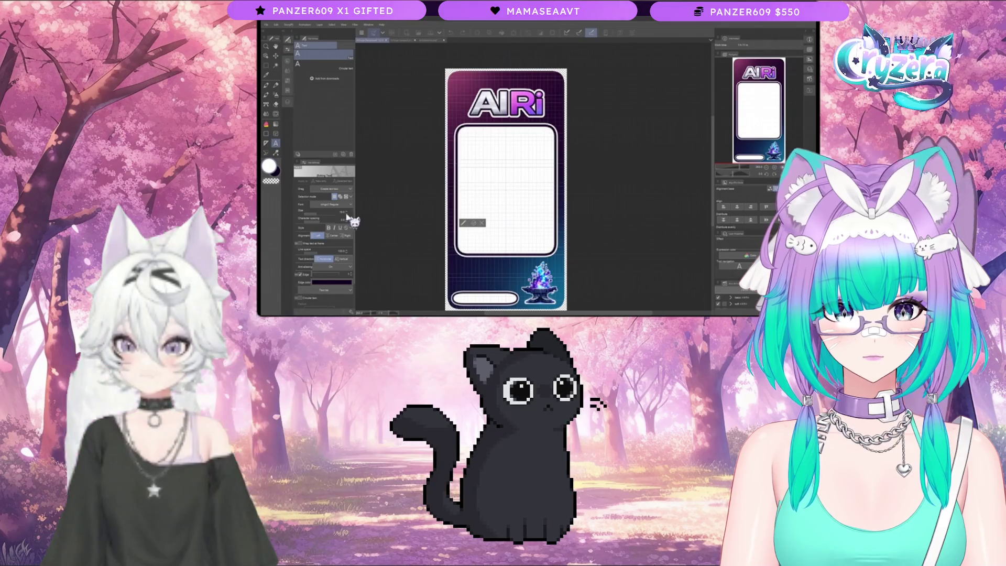
pyautogui.click(347, 214)
pyautogui.click(347, 214)
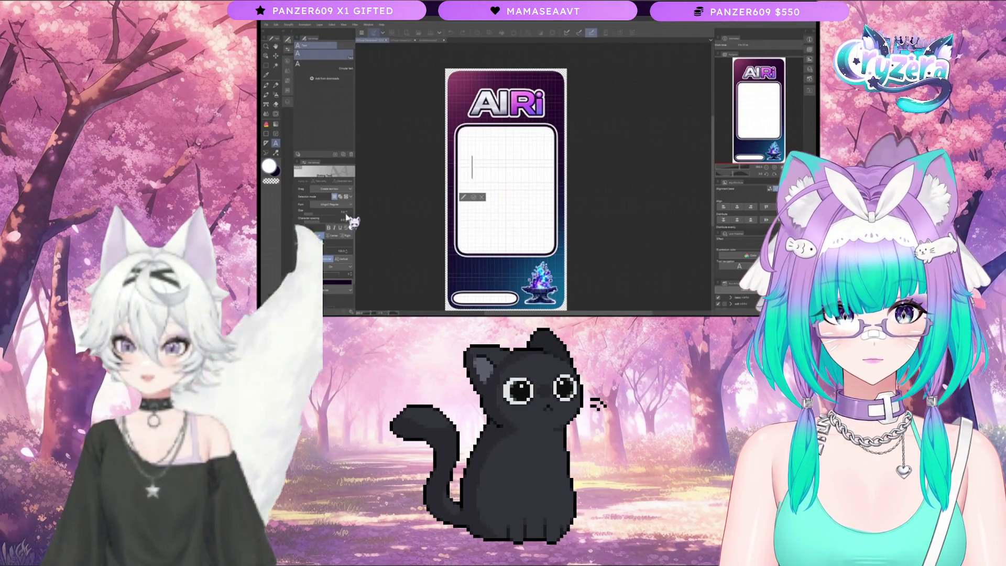
pyautogui.click(347, 214)
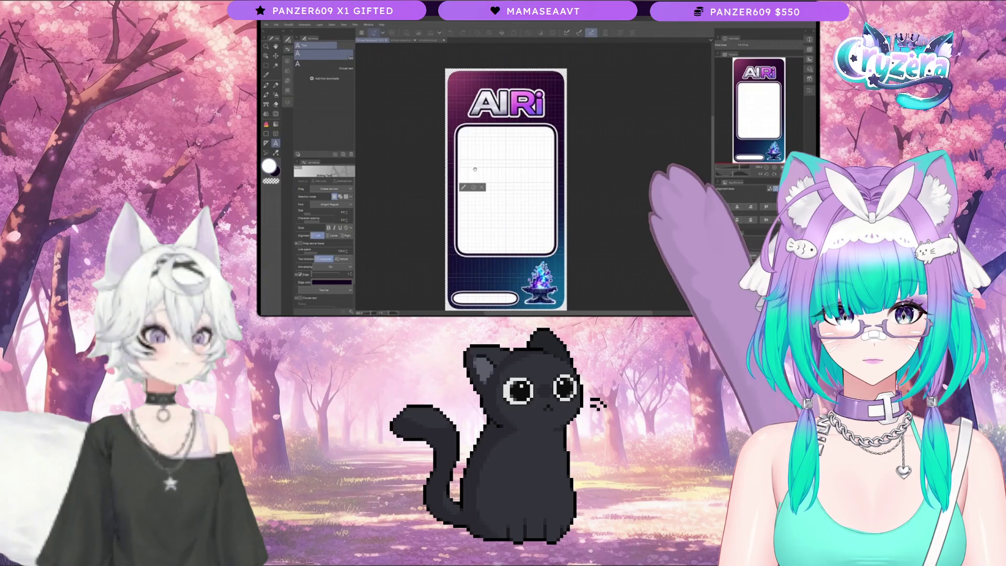
pyautogui.hotkey('ctrl', 'v')
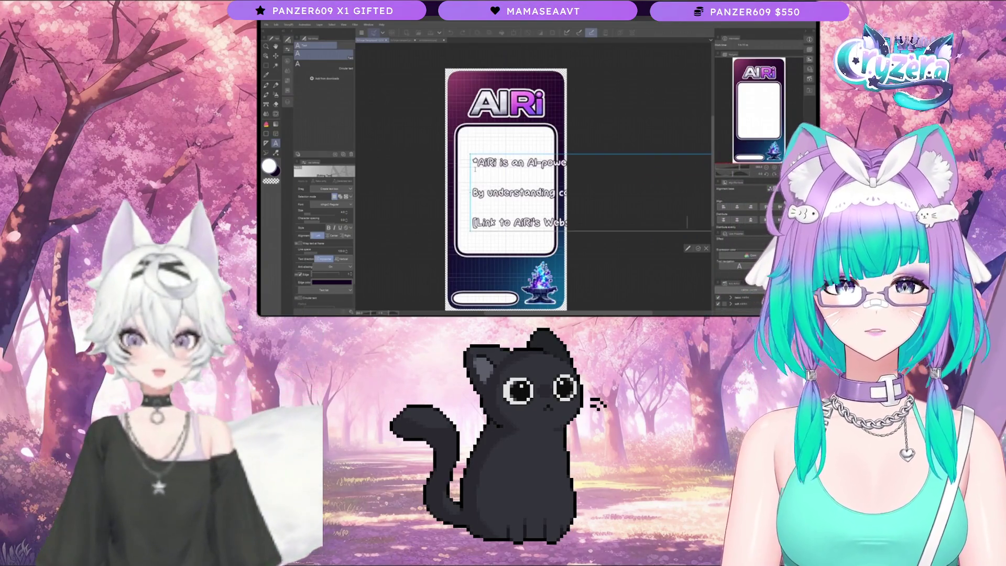
# - Resize the description text and fit its frame to the card's width
pyautogui.click(265, 56)
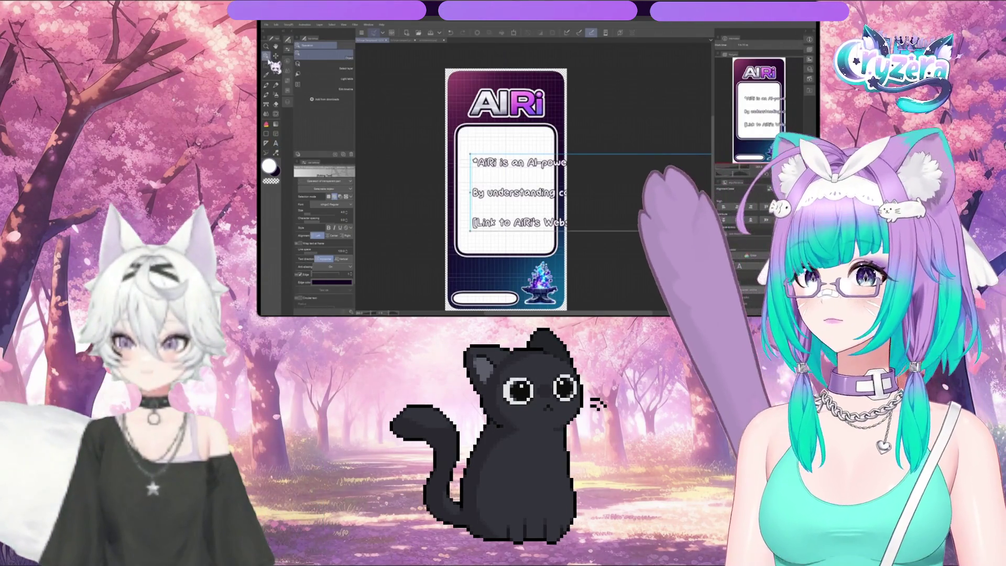
pyautogui.click(347, 215)
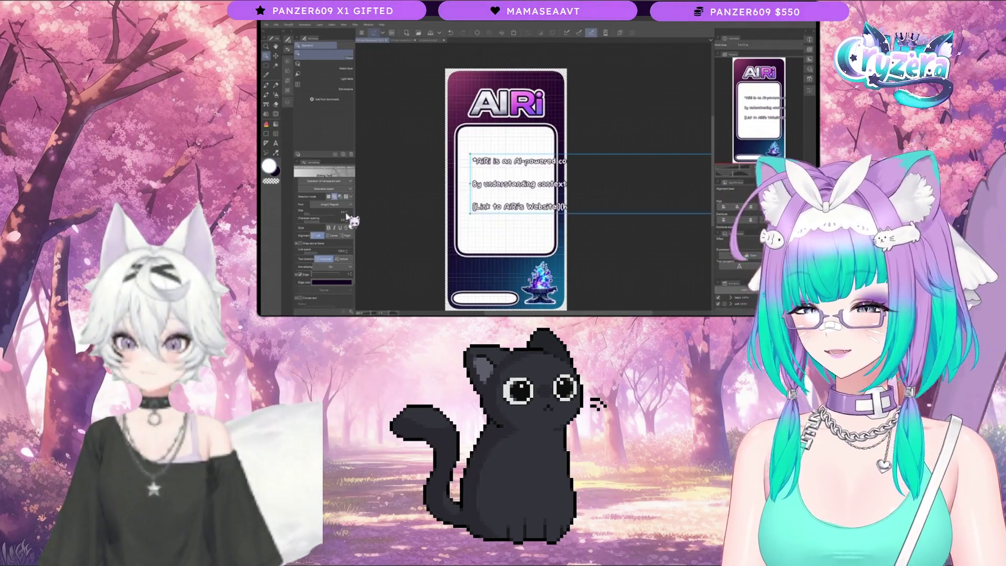
pyautogui.moveTo(470, 195)
pyautogui.mouseDown()
pyautogui.moveTo(475, 181)
pyautogui.moveTo(487, 188)
pyautogui.moveTo(484, 204)
pyautogui.moveTo(498, 195)
pyautogui.mouseUp()
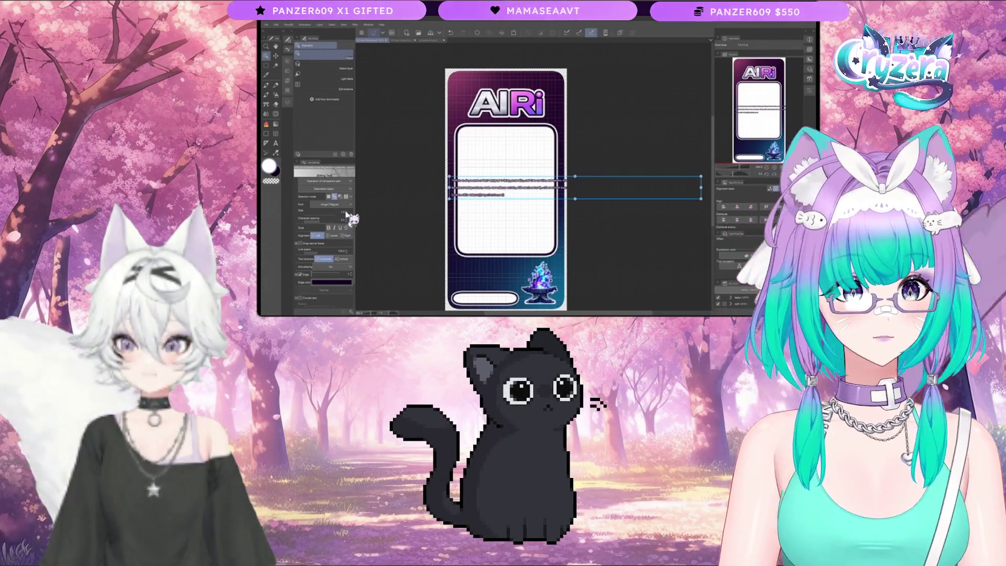
pyautogui.click(348, 213)
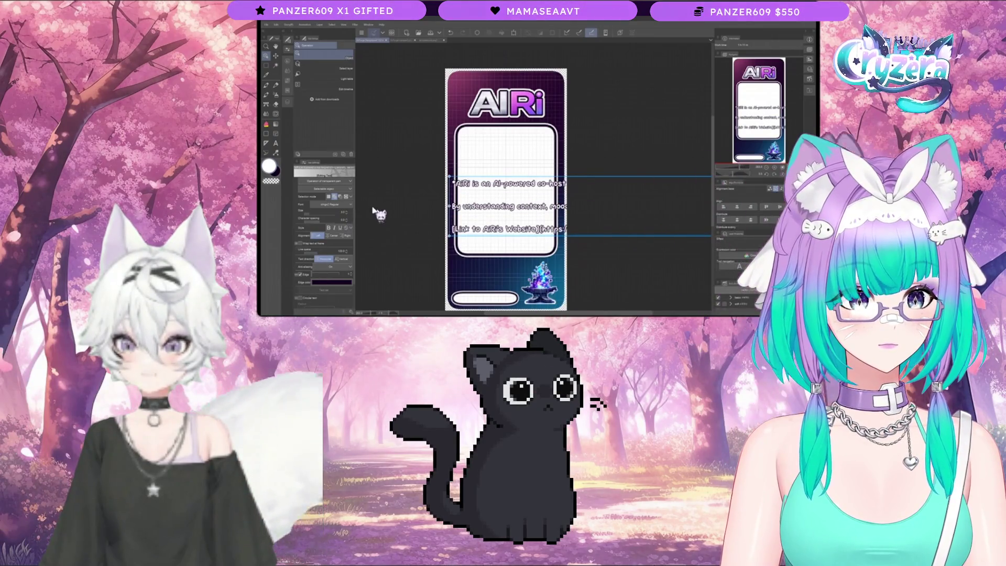
pyautogui.moveTo(534, 206); pyautogui.dragTo(386, 203)
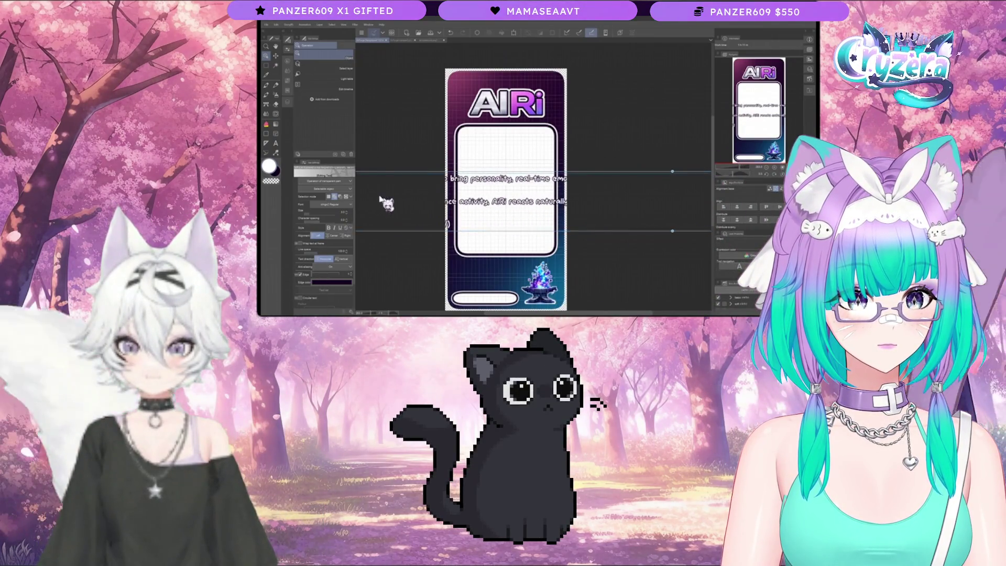
pyautogui.moveTo(481, 209)
pyautogui.mouseDown()
pyautogui.moveTo(427, 202)
pyautogui.moveTo(522, 215)
pyautogui.mouseUp()
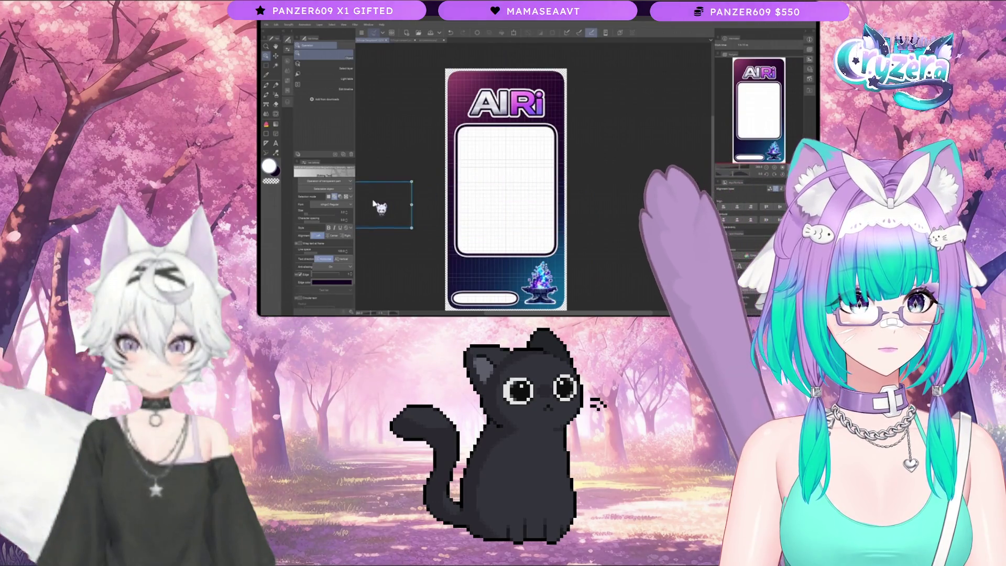
pyautogui.moveTo(393, 207); pyautogui.dragTo(667, 191)
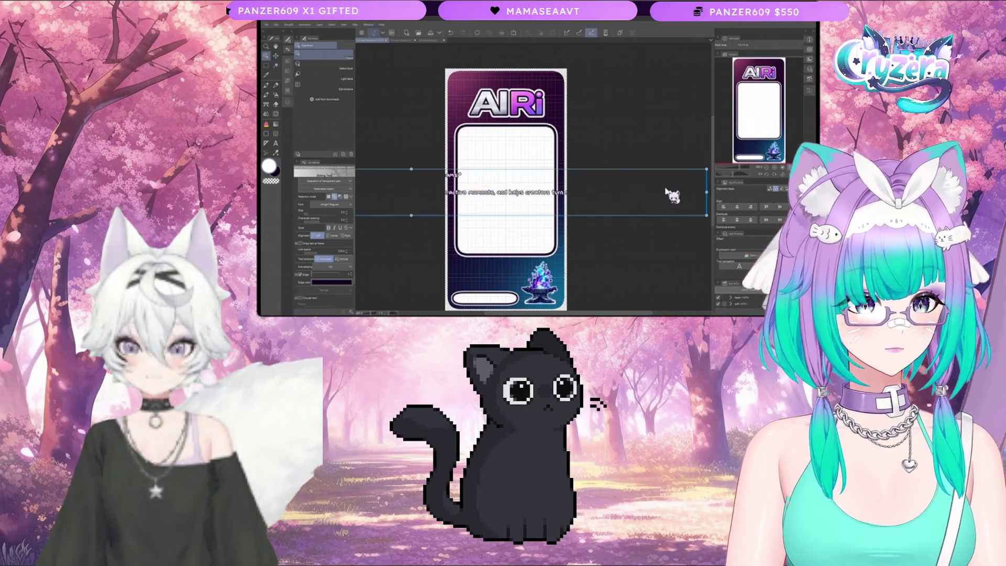
pyautogui.scroll(-5, 666, 191)
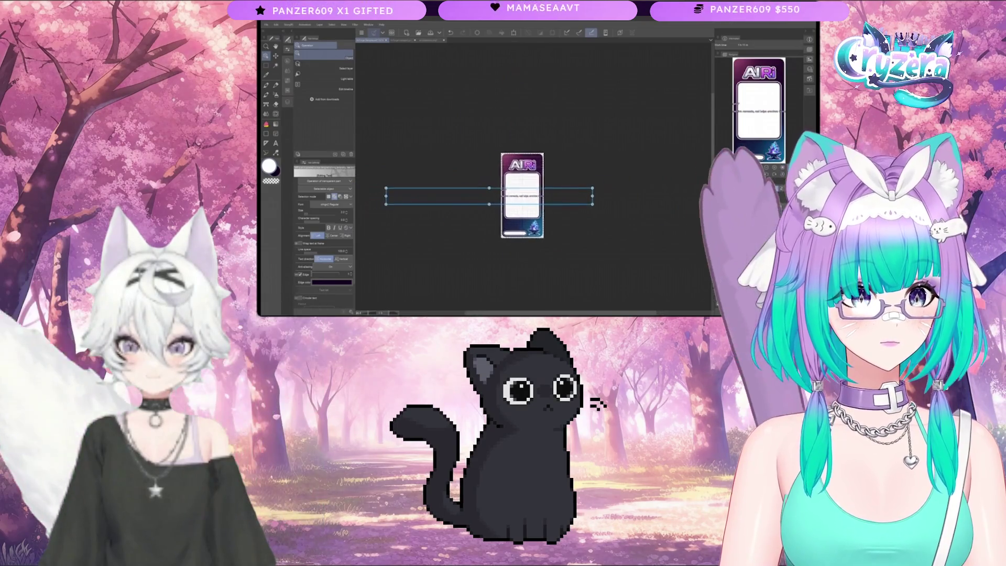
pyautogui.moveTo(387, 195); pyautogui.dragTo(495, 195)
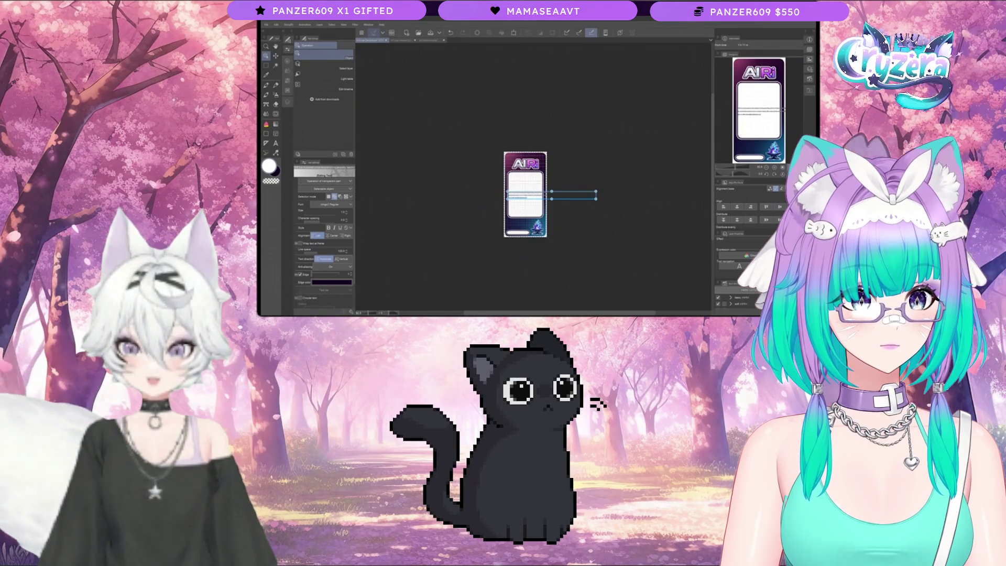
pyautogui.scroll(3, 546, 200)
pyautogui.scroll(3, 558, 166)
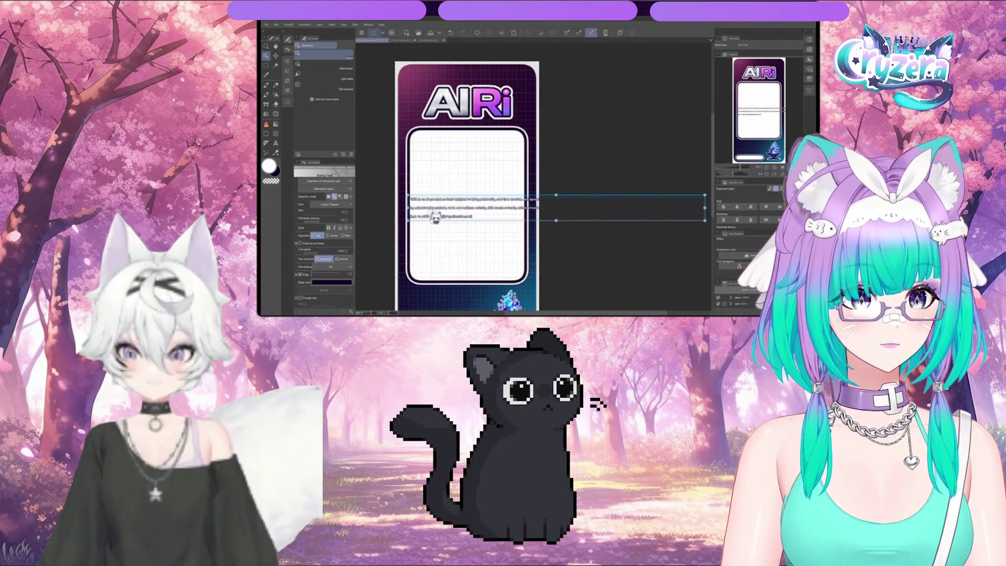
pyautogui.moveTo(434, 212); pyautogui.dragTo(430, 208)
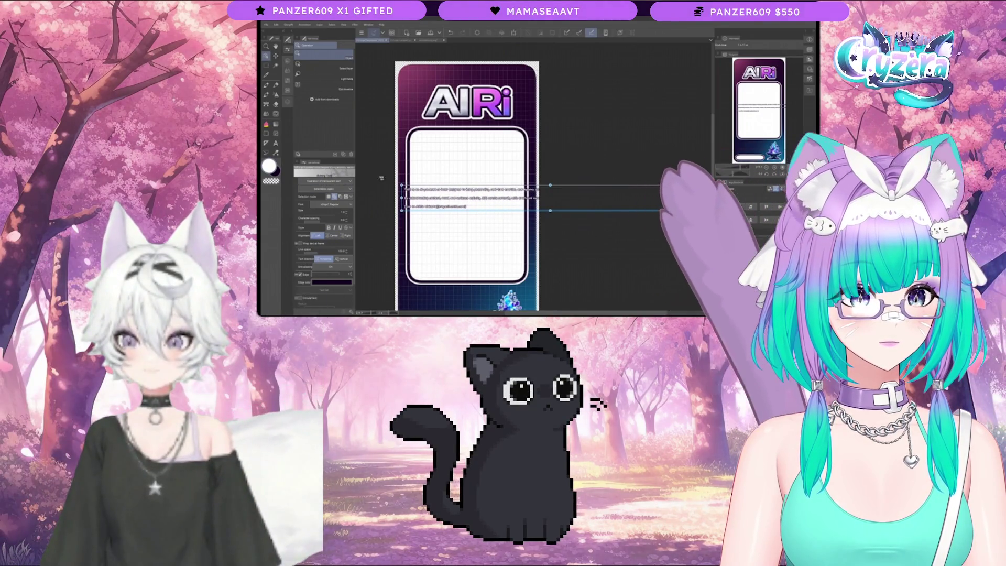
pyautogui.press('F7')
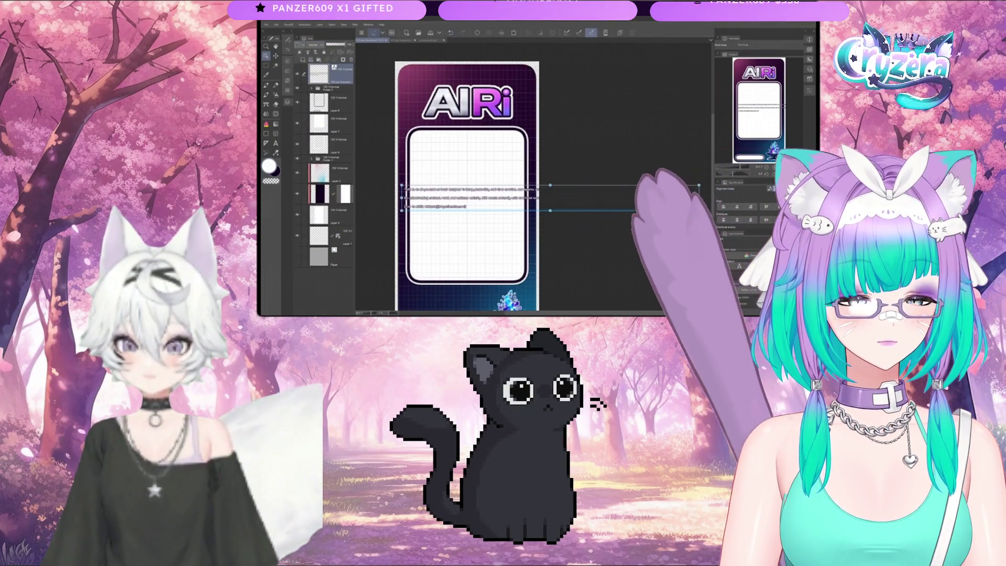
# - End the first paragraph with 'interaction in the stream?', add a line break, and narrow the text box
pyautogui.click(277, 144)
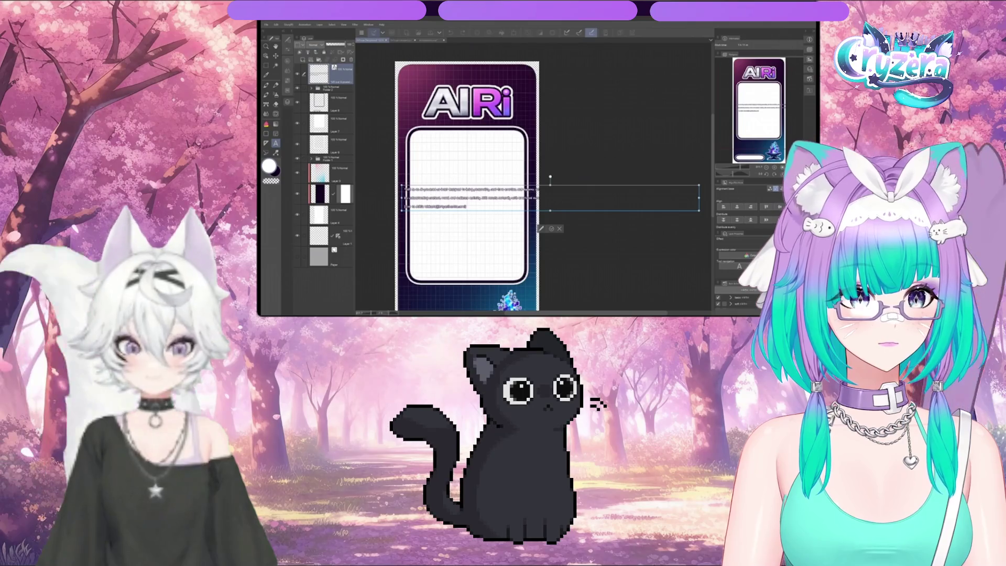
pyautogui.write('interaction in the stream?')
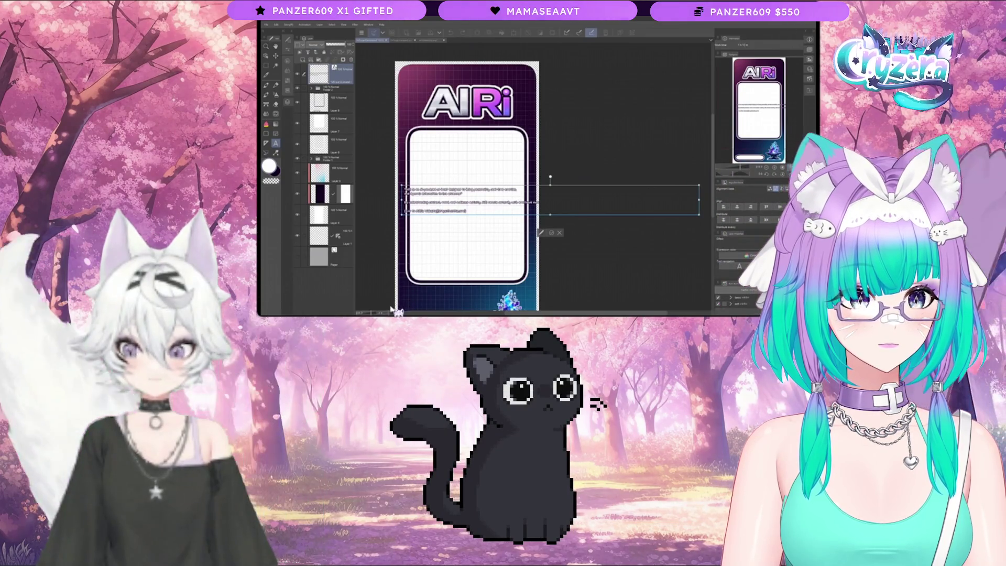
pyautogui.press('Return')
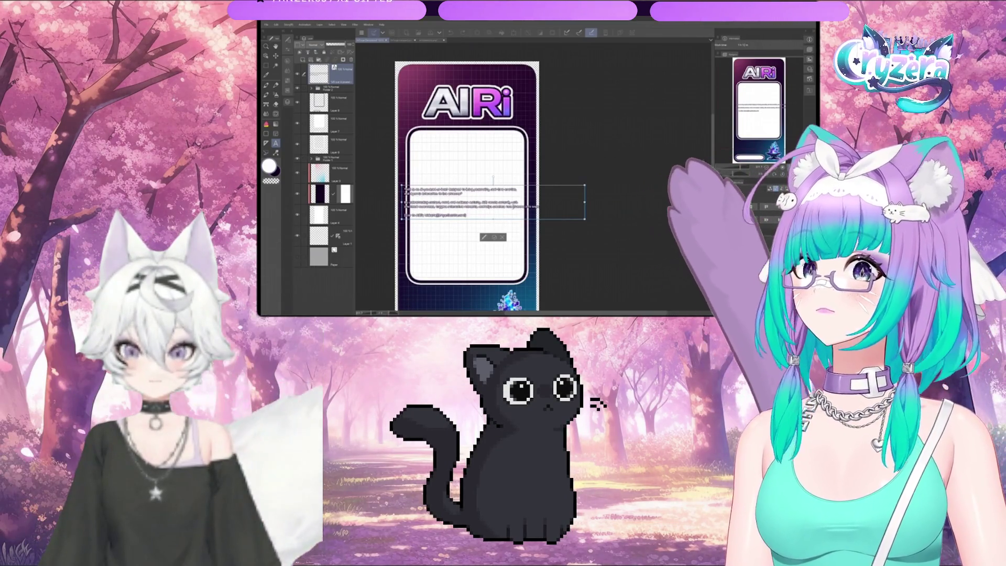
pyautogui.moveTo(585, 202); pyautogui.dragTo(522, 202)
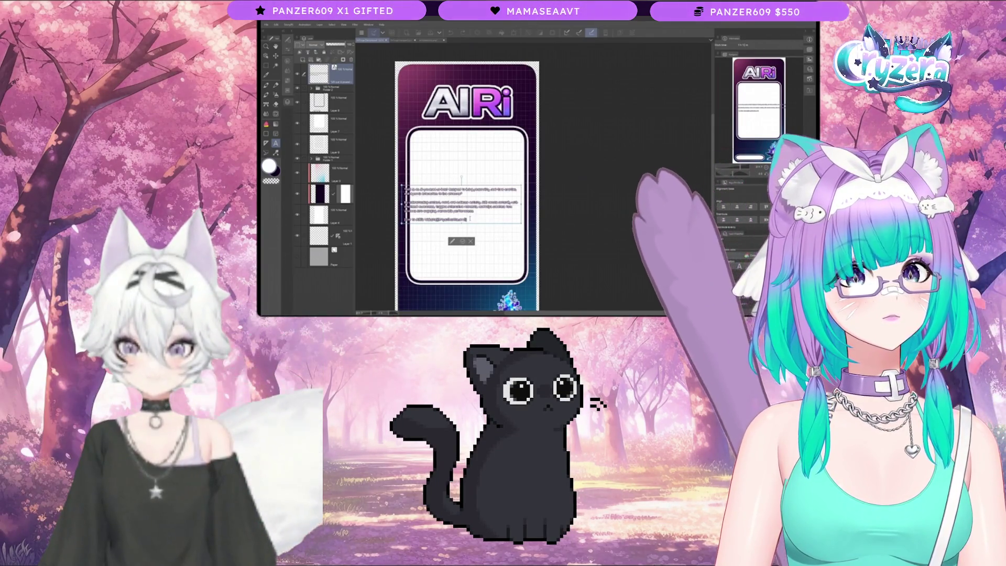
pyautogui.press('BackSpace')
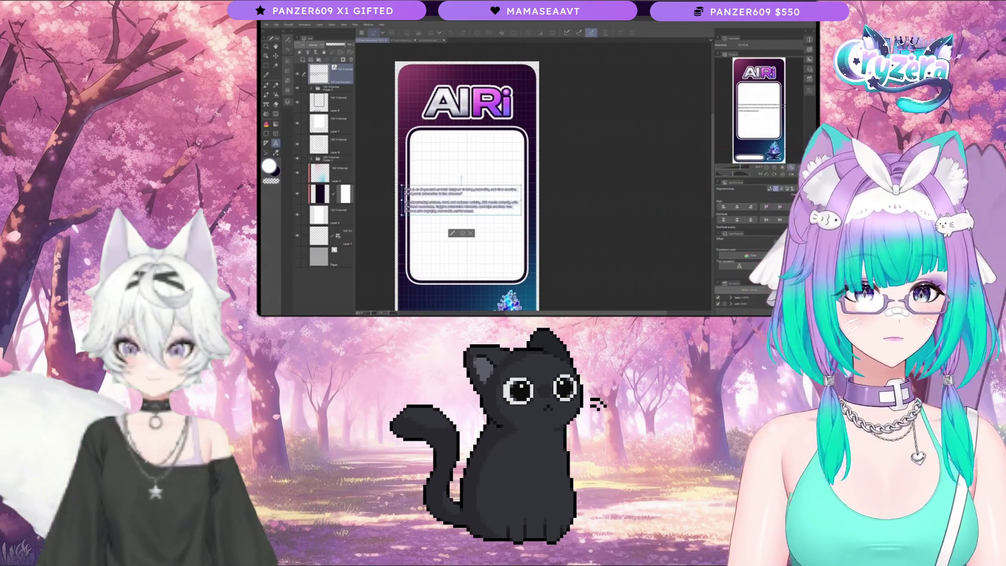
pyautogui.click(287, 40)
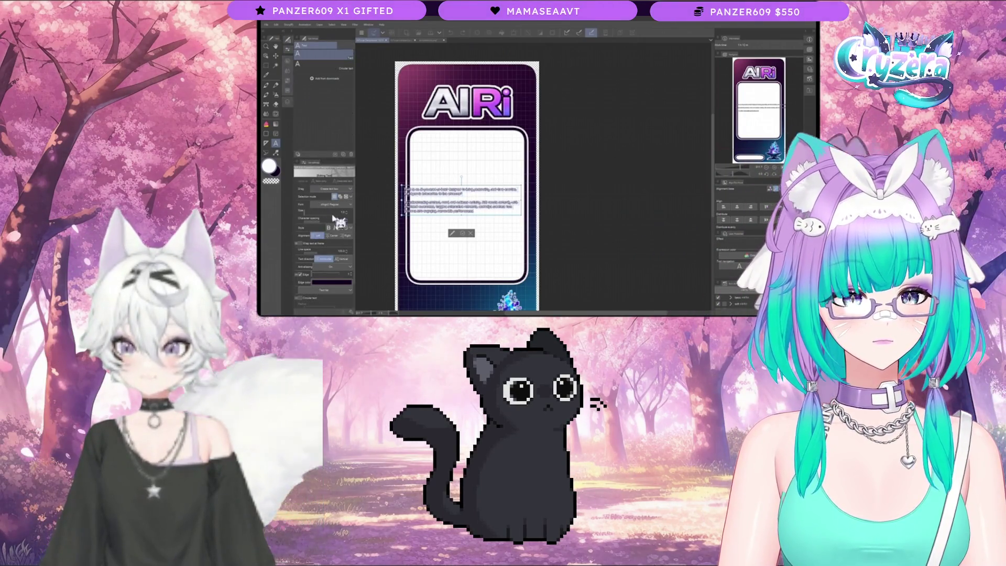
# - Move the enlarged description text onto the card and add line breaks, including after 'audience'
pyautogui.scroll(5, 353, 217)
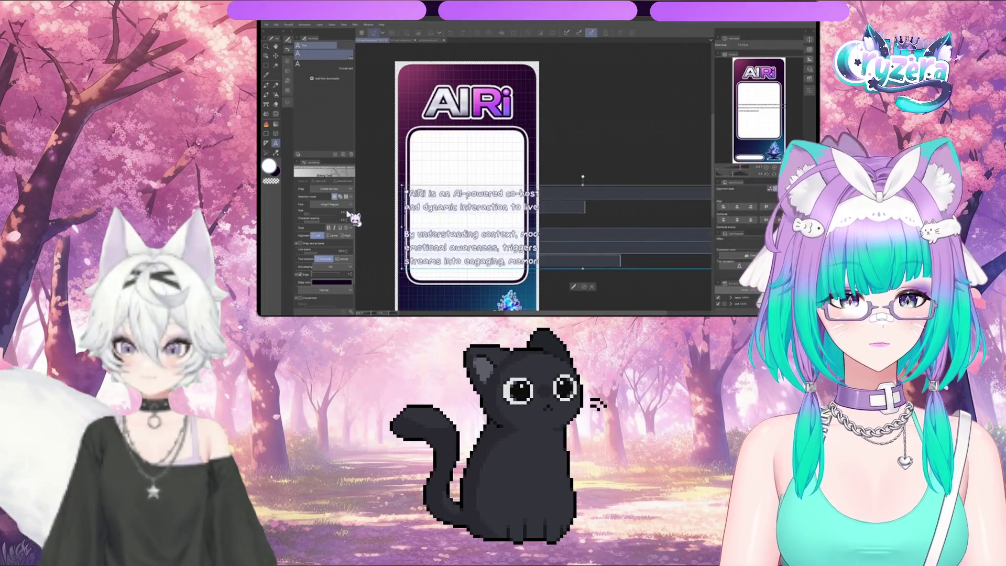
pyautogui.moveTo(455, 186); pyautogui.dragTo(467, 139)
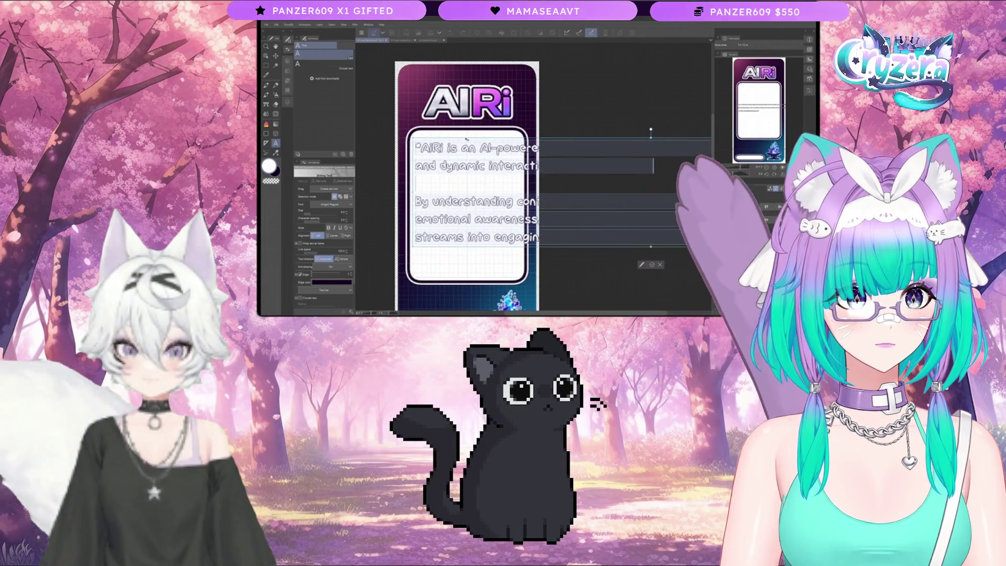
pyautogui.scroll(-4, 467, 139)
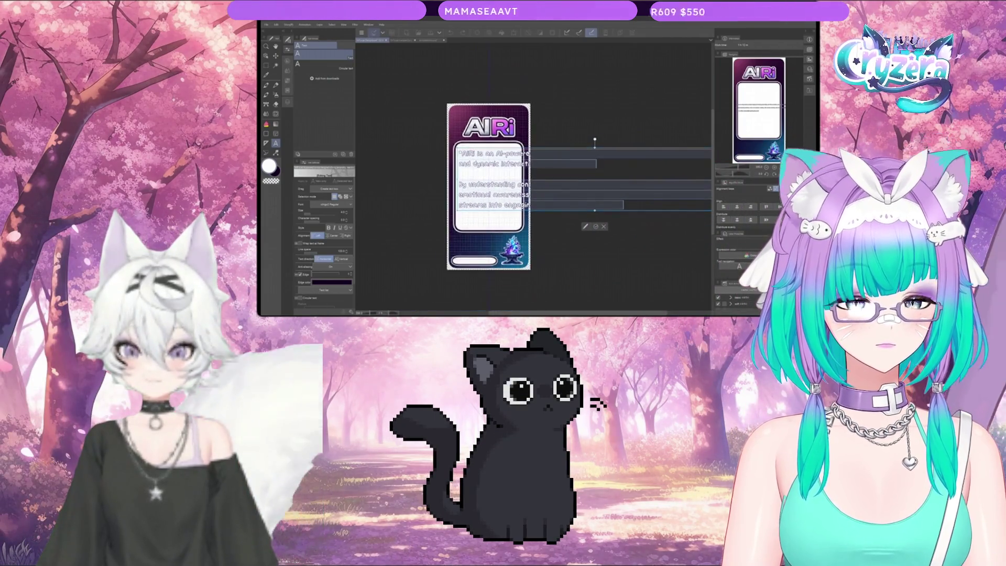
pyautogui.scroll(-2, 514, 175)
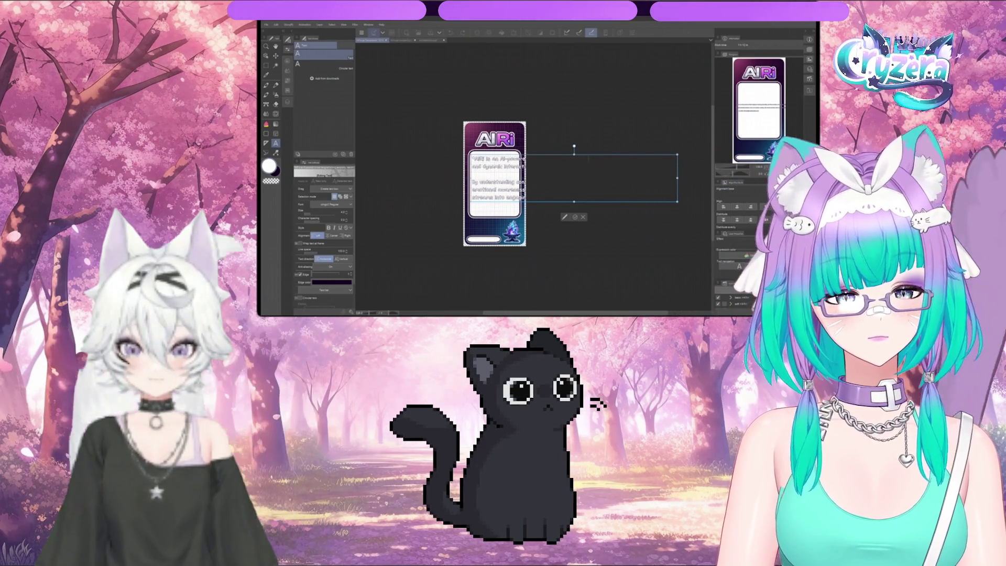
pyautogui.moveTo(609, 204); pyautogui.dragTo(521, 203)
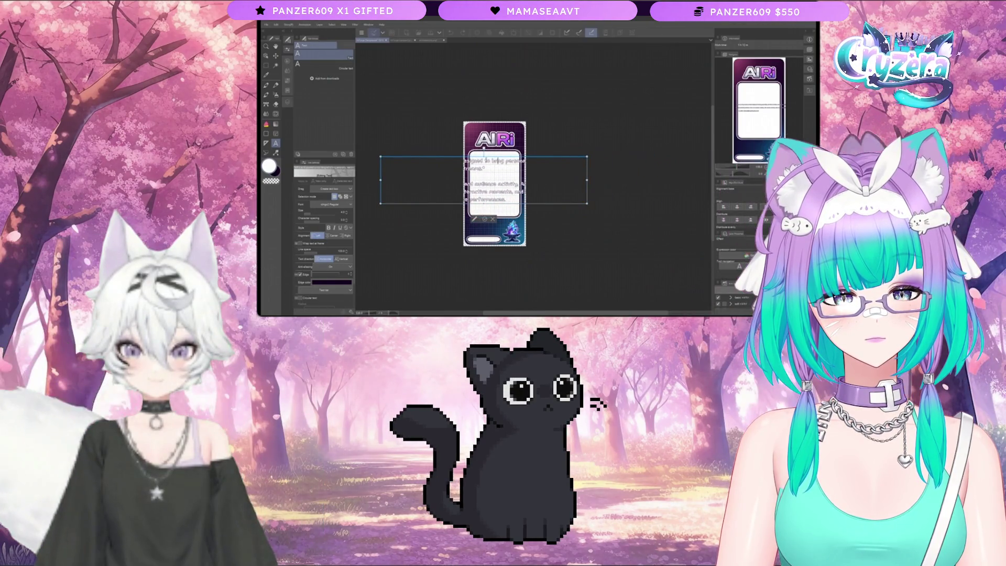
pyautogui.press('Return')
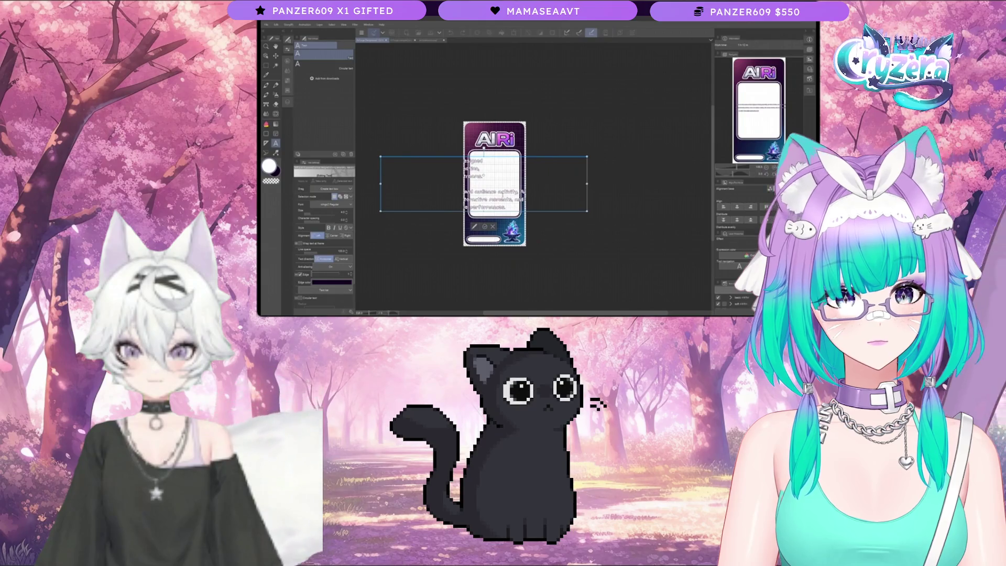
pyautogui.press('Return')
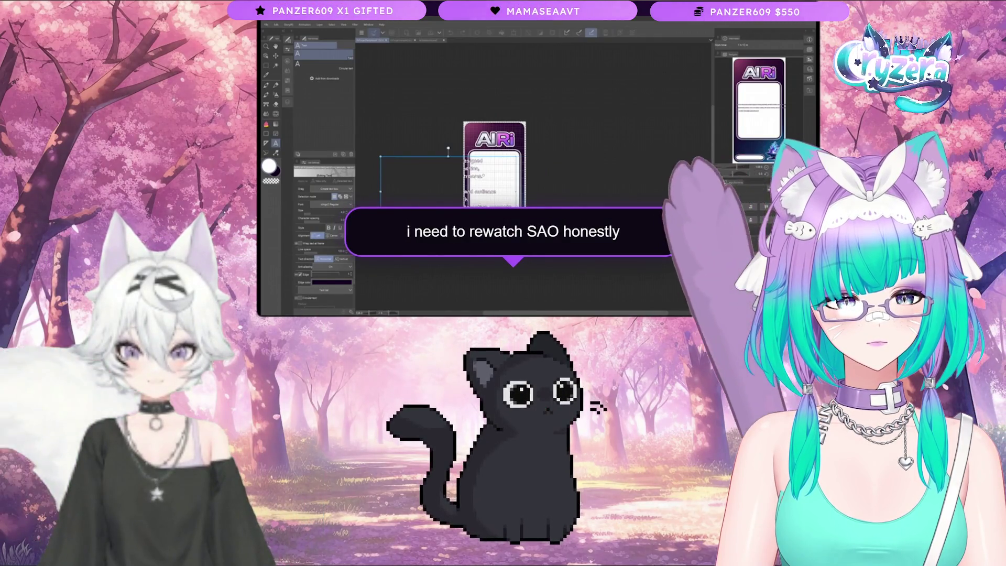
pyautogui.moveTo(454, 227); pyautogui.dragTo(584, 219)
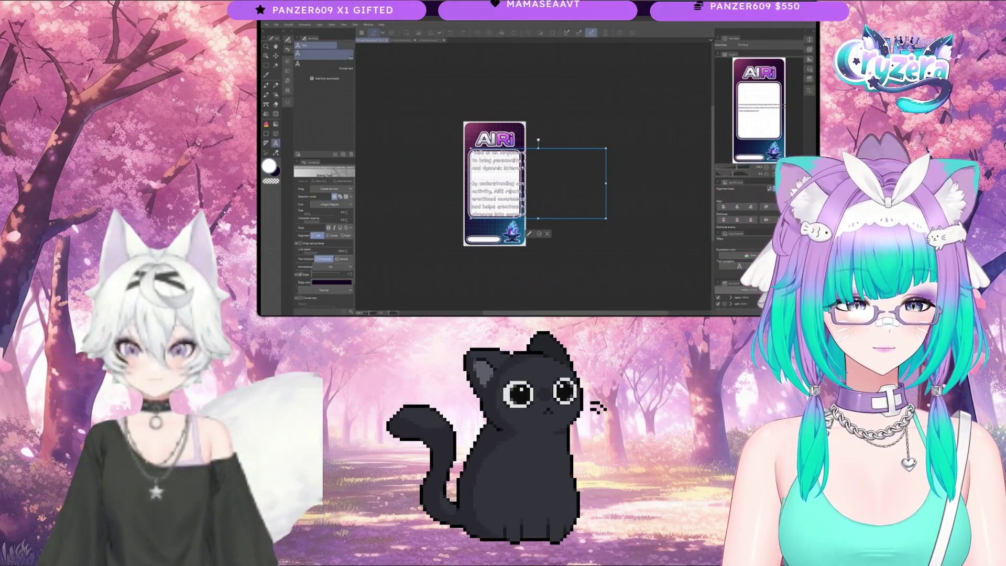
# - Select all of the description text and delete it
pyautogui.scroll(3, 499, 191)
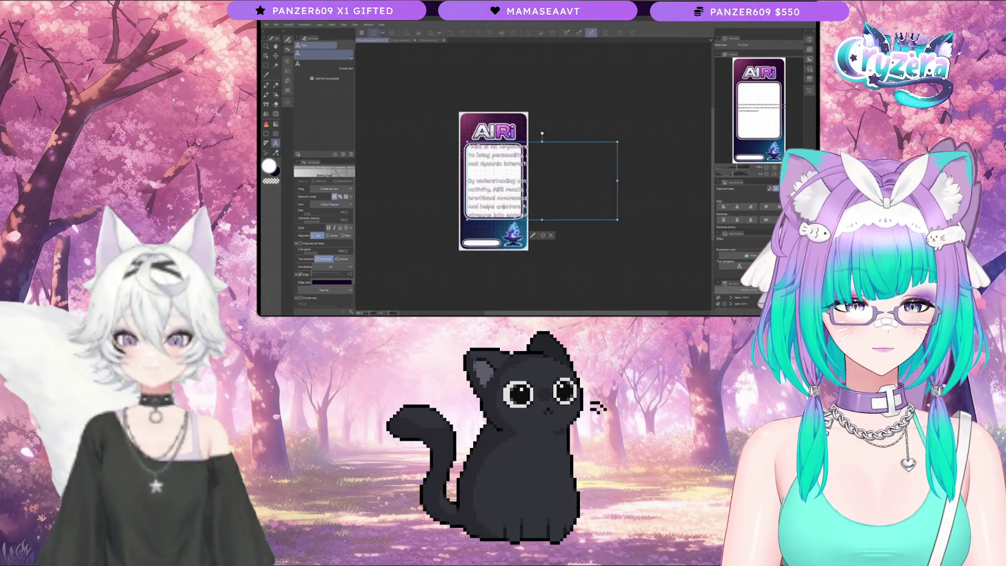
pyautogui.scroll(3, 500, 192)
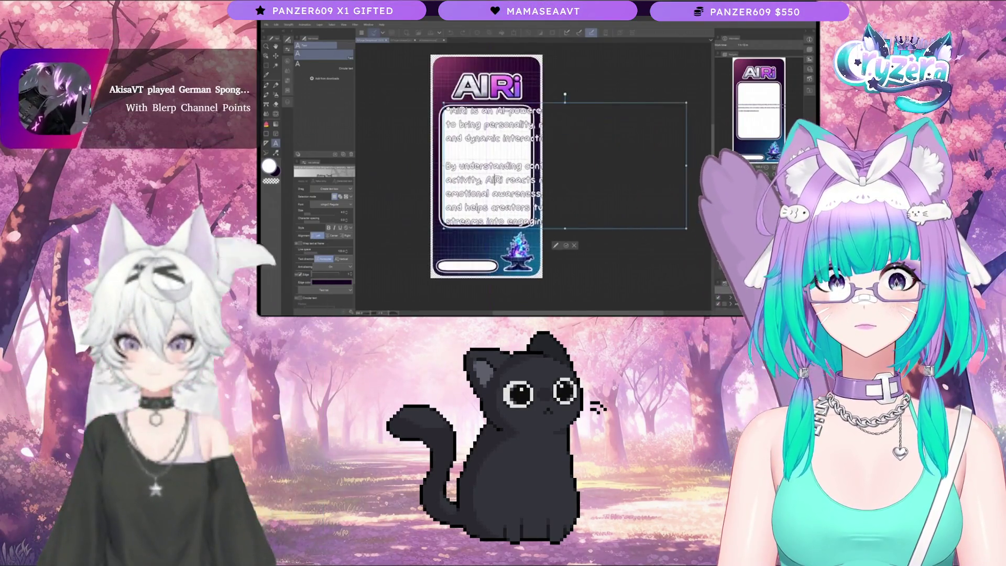
pyautogui.scroll(-2, 499, 192)
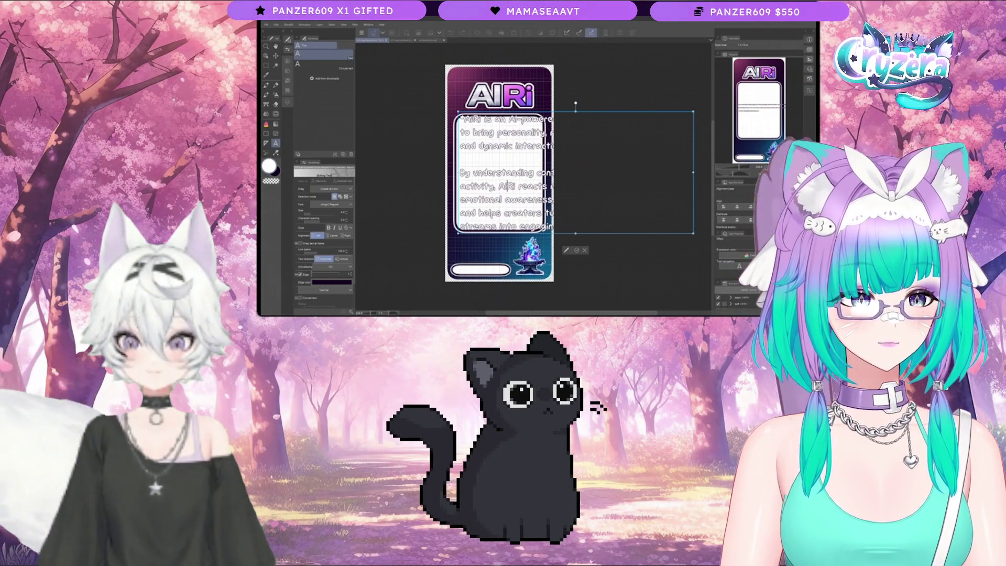
pyautogui.hotkey('ctrl', 'a')
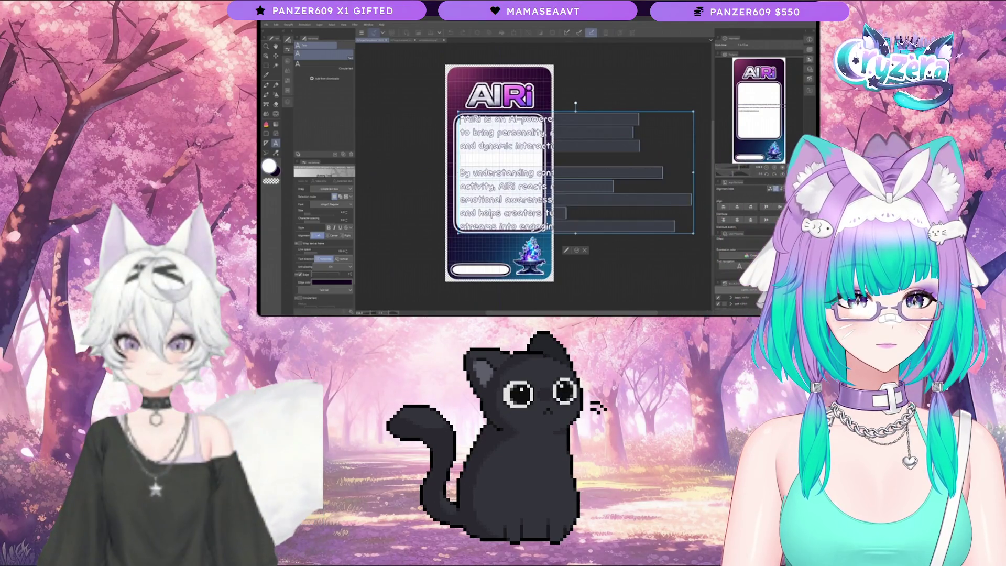
pyautogui.press('BackSpace')
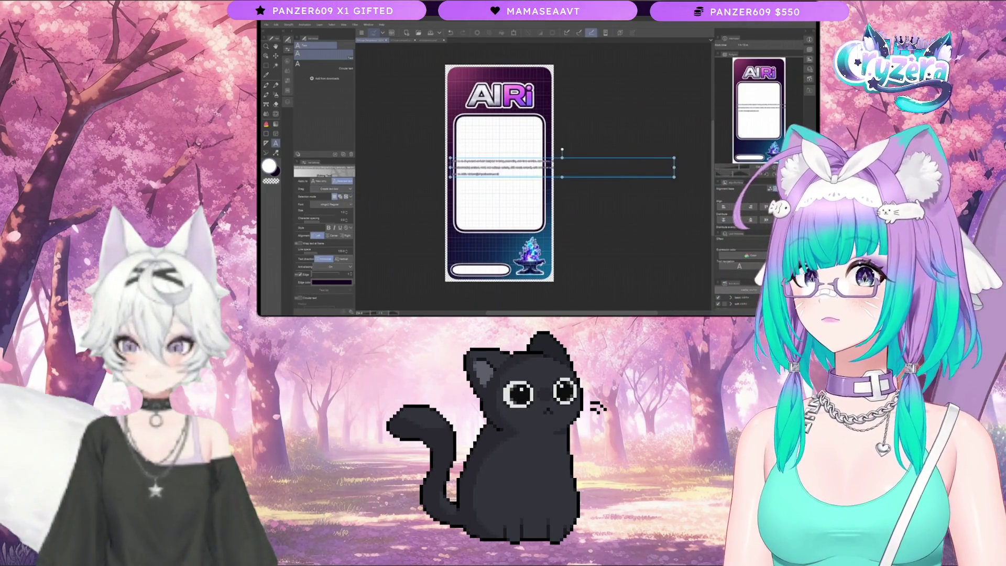
# - Delete the empty text layer from the Layer palette
pyautogui.click(287, 103)
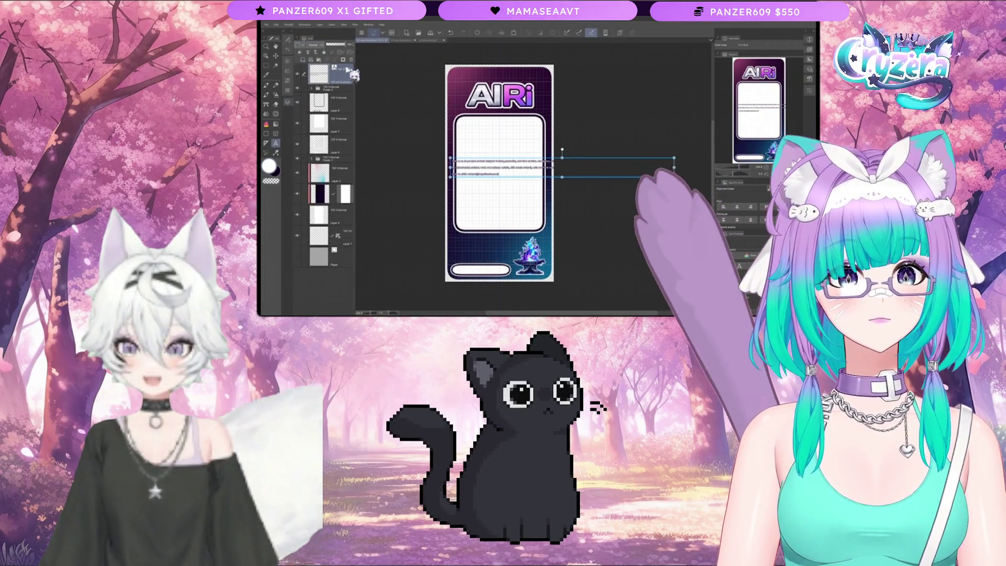
pyautogui.click(350, 59)
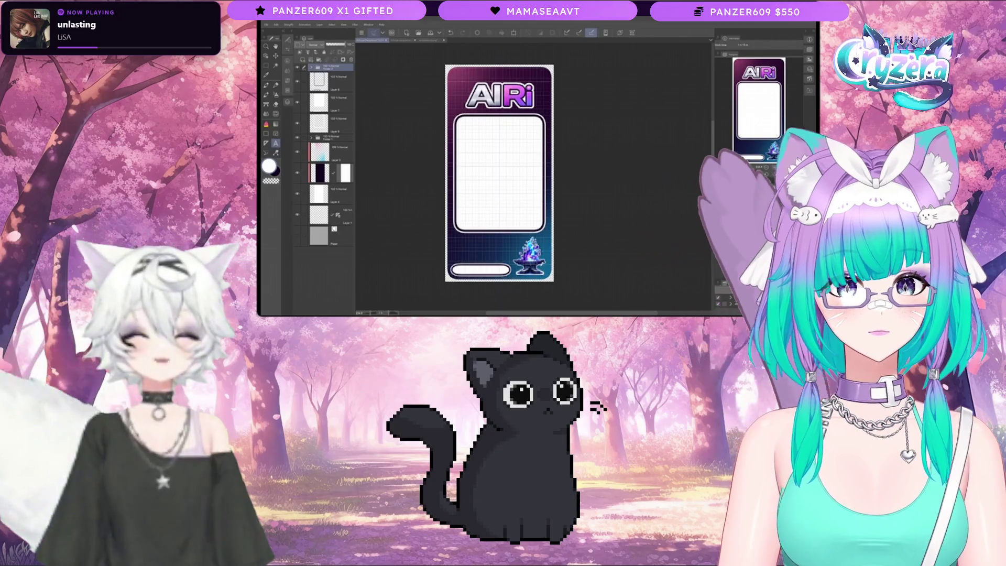
pyautogui.scroll(-1, 577, 239)
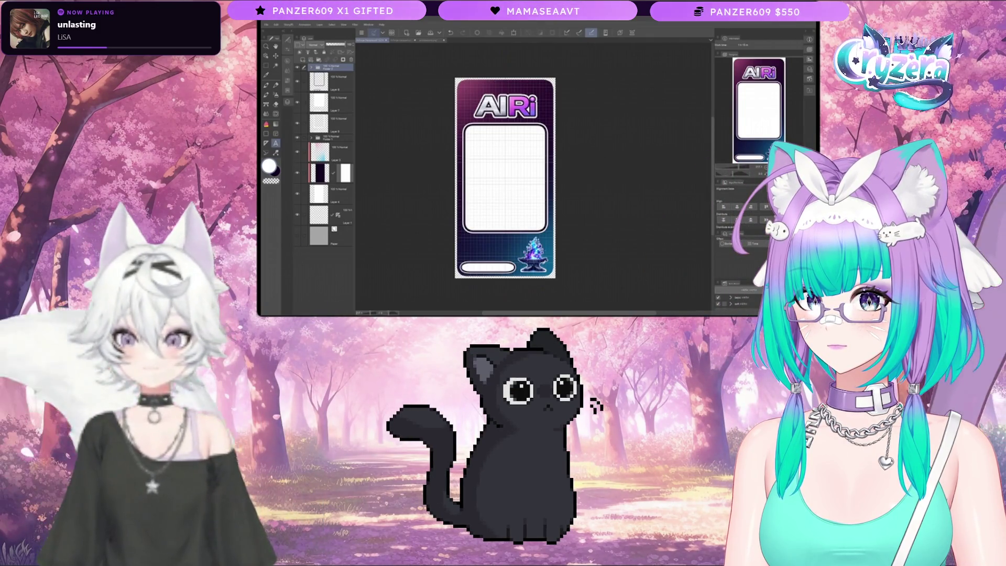
# - Start a new text box on the card with a smaller font size, then zoom out three steps with Ctrl+-
pyautogui.click(276, 143)
pyautogui.click(476, 153)
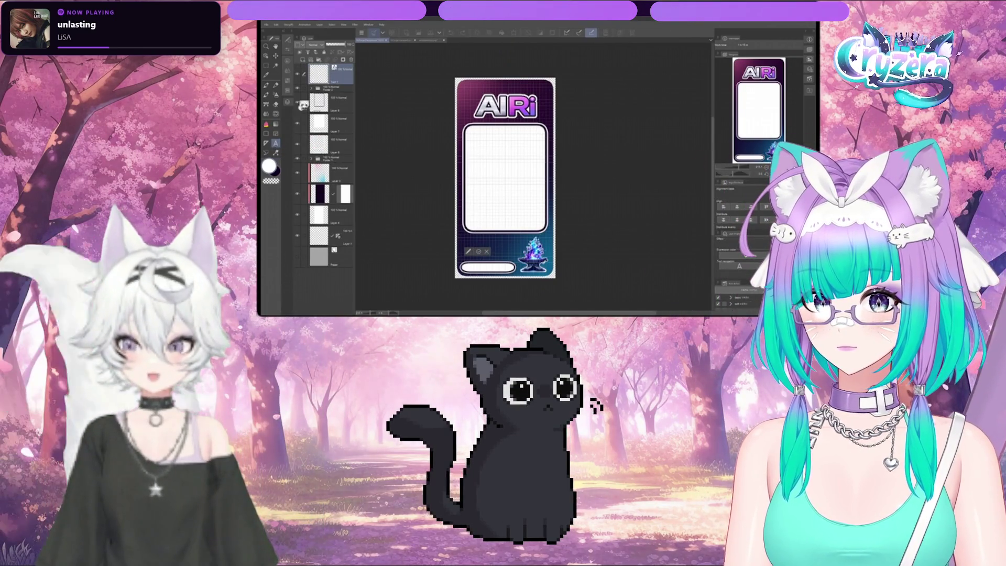
pyautogui.click(287, 39)
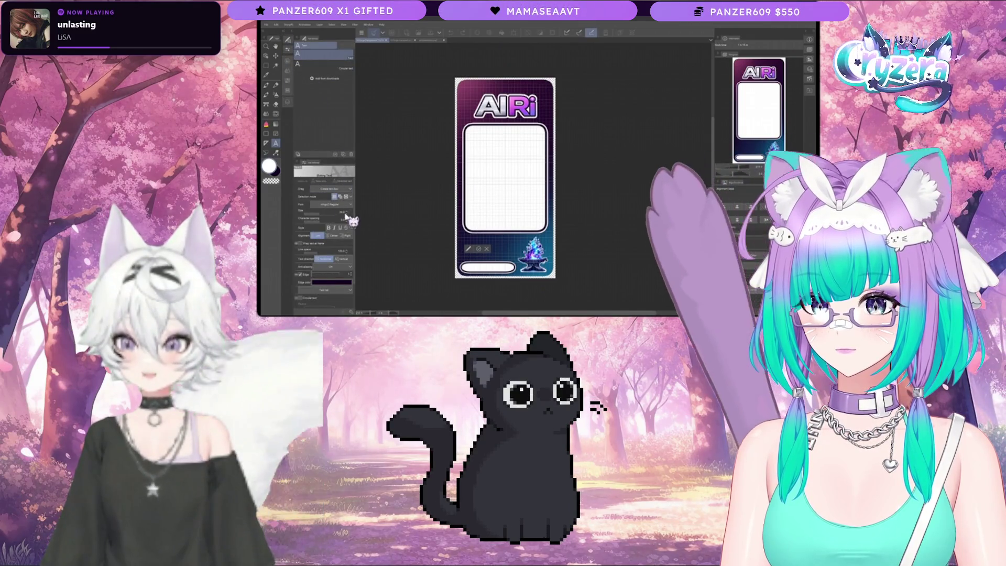
pyautogui.click(346, 215)
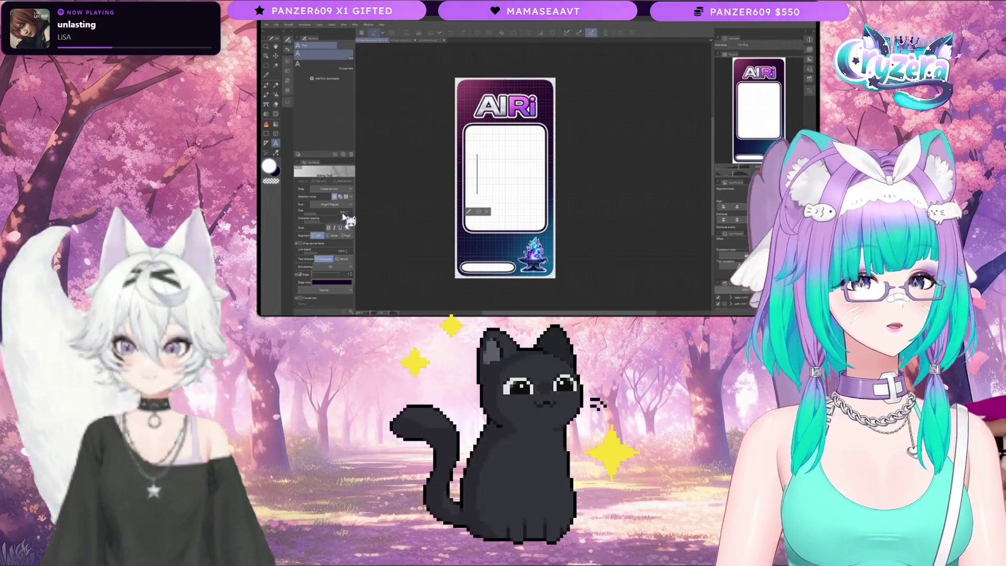
pyautogui.click(347, 215)
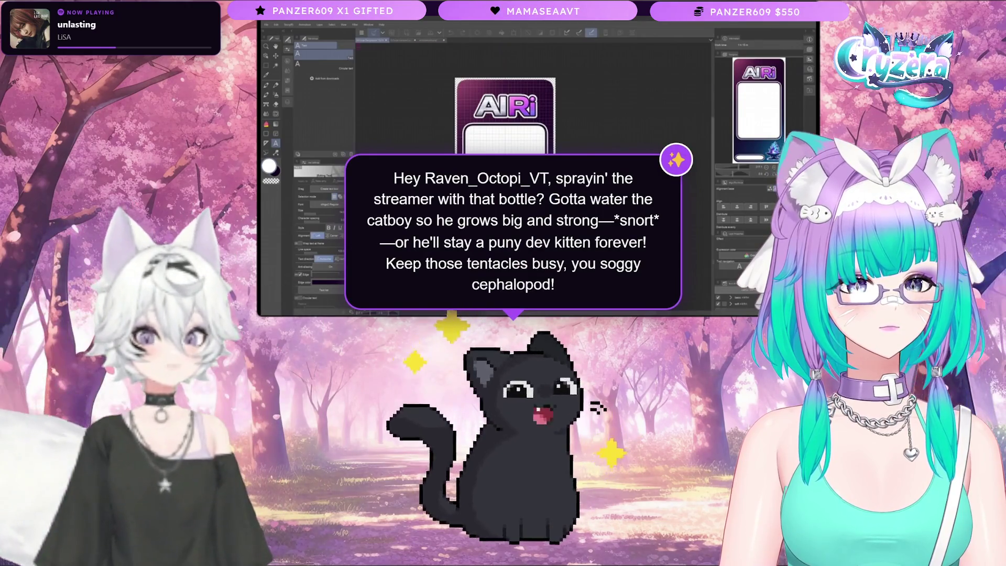
pyautogui.scroll(3, 398, 116)
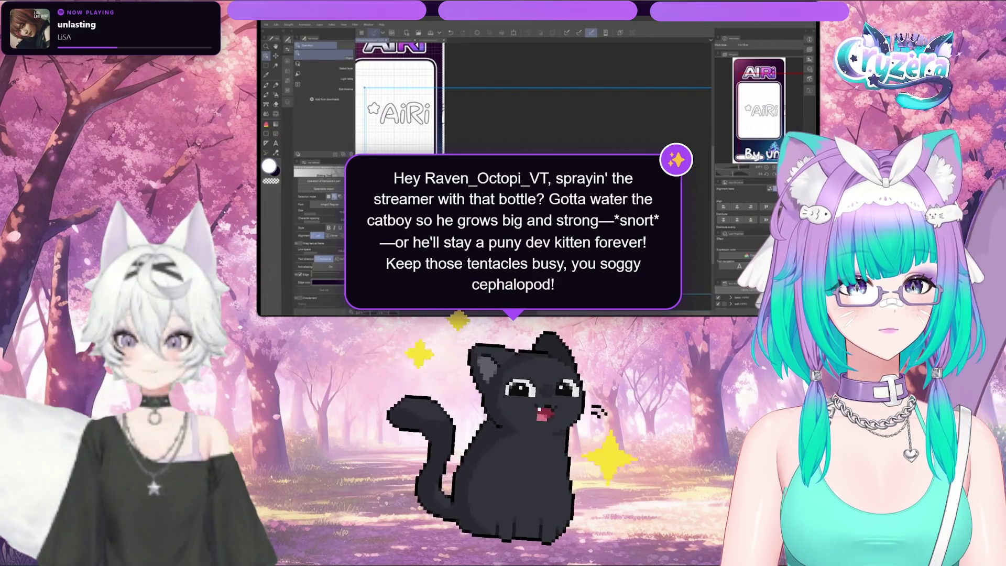
pyautogui.hotkey('ctrl', '-')
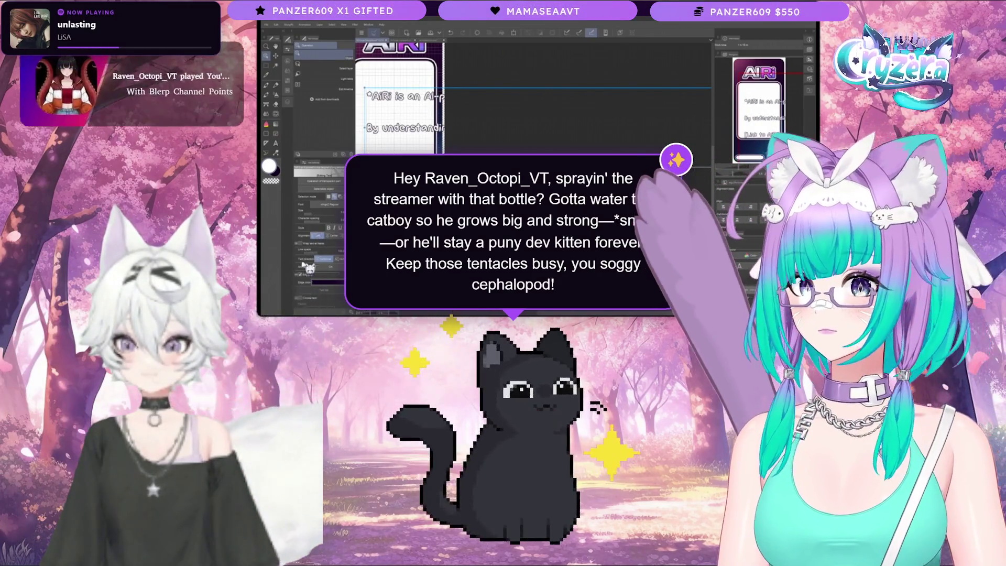
pyautogui.hotkey('ctrl', '-')
pyautogui.hotkey('ctrl', '-')
pyautogui.hotkey('ctrl', '-')
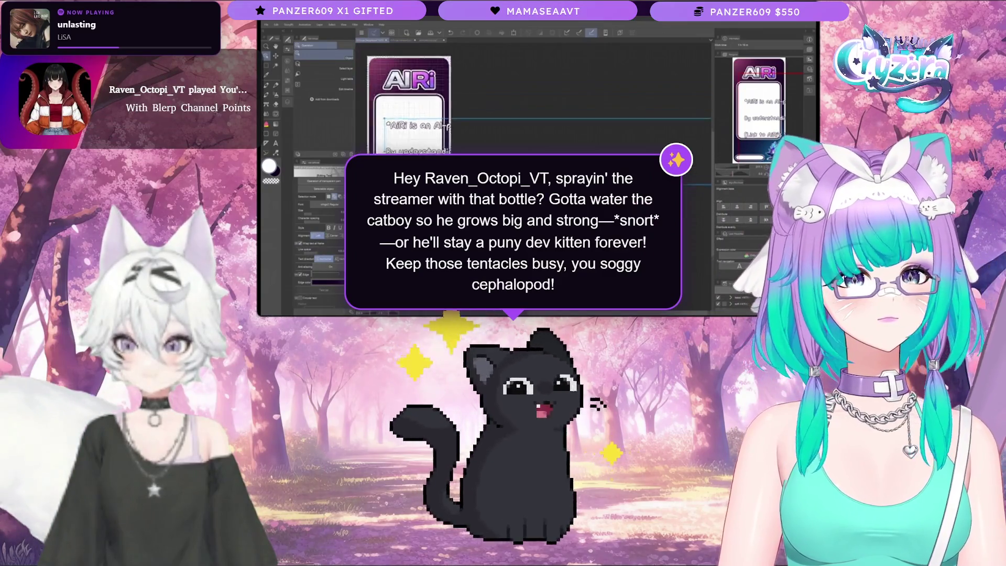
pyautogui.hotkey('ctrl', '-')
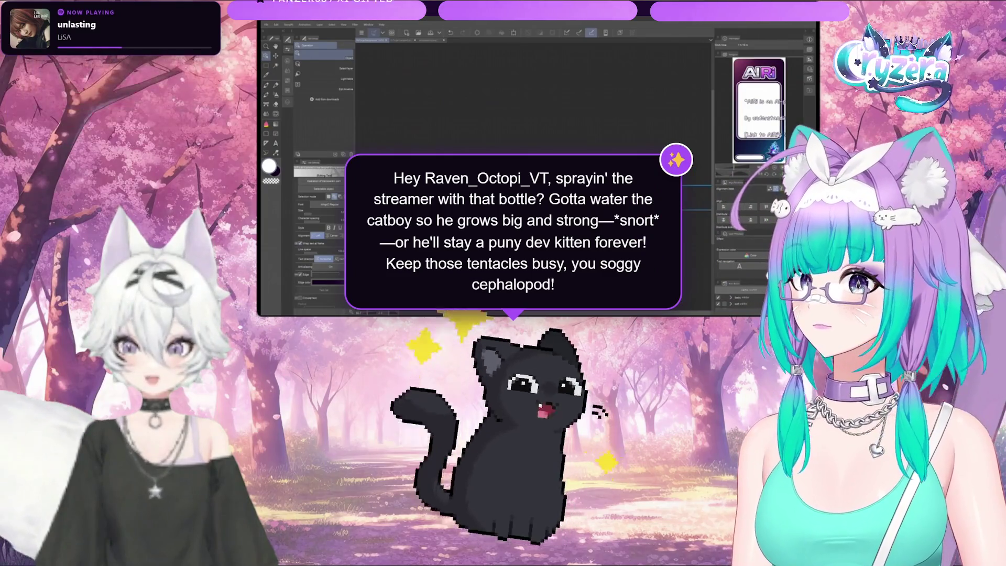
# - Move the description text frame onto the card, then narrow and shorten it to wrap inside the white box
pyautogui.moveTo(501, 200); pyautogui.dragTo(406, 209)
pyautogui.moveTo(671, 219); pyautogui.dragTo(450, 226)
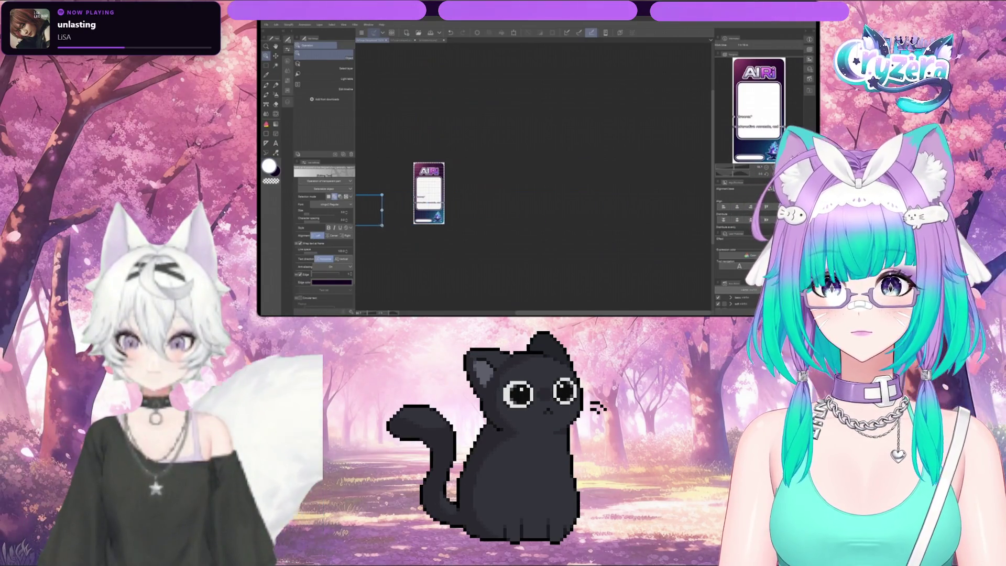
pyautogui.moveTo(377, 215)
pyautogui.mouseDown()
pyautogui.moveTo(426, 195)
pyautogui.moveTo(470, 195)
pyautogui.mouseUp()
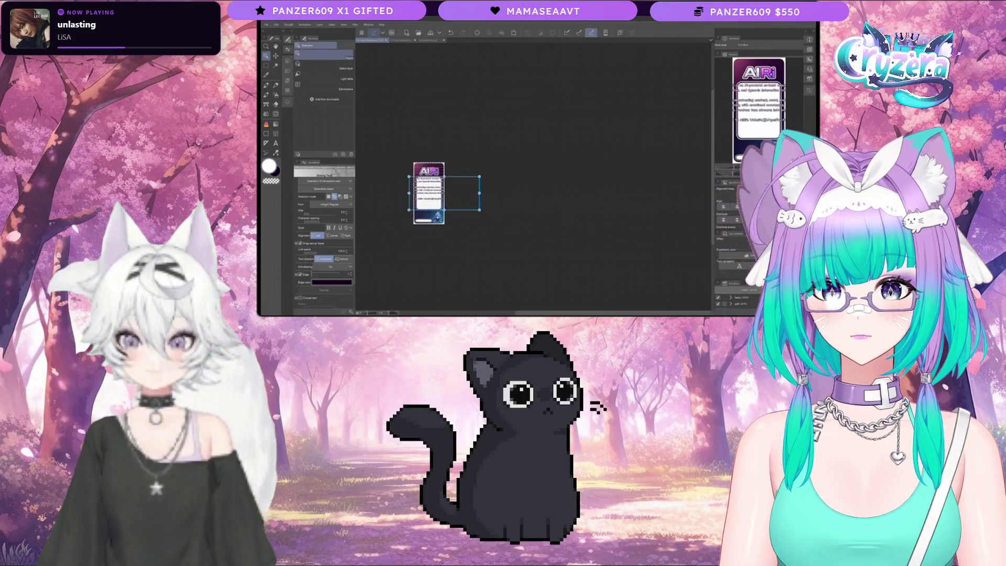
pyautogui.scroll(5, 470, 195)
pyautogui.scroll(2, 468, 240)
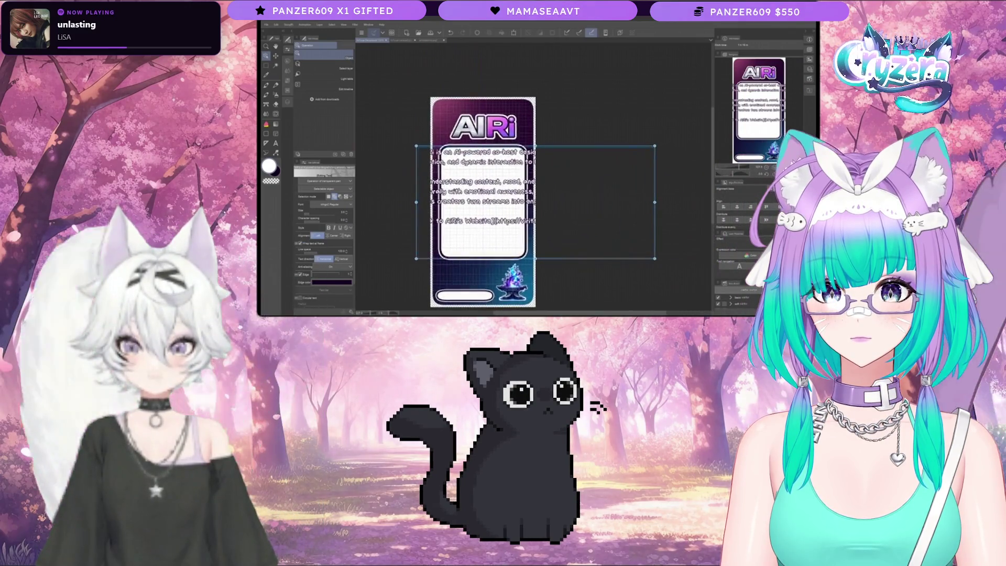
pyautogui.moveTo(488, 205); pyautogui.dragTo(483, 201)
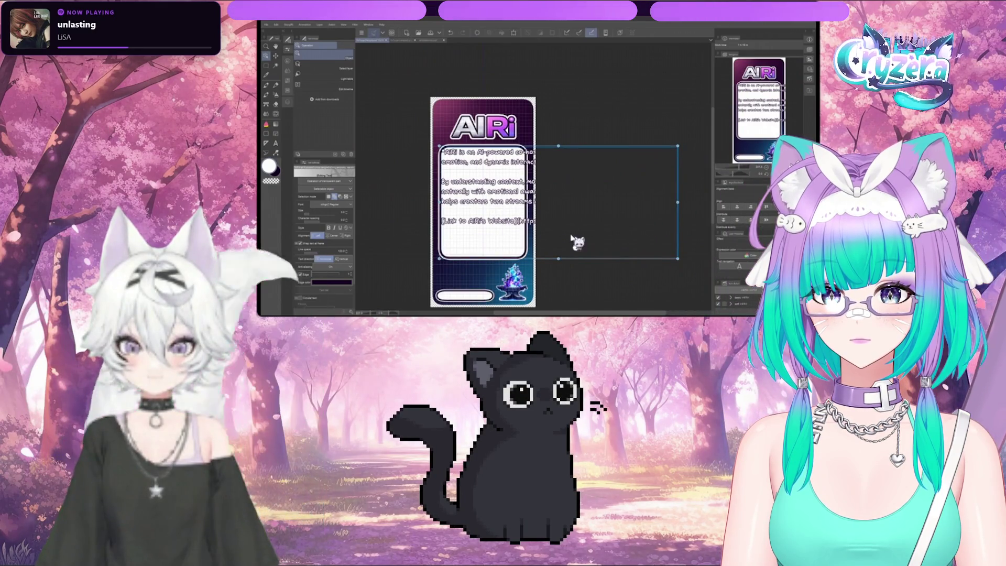
pyautogui.moveTo(678, 202); pyautogui.dragTo(664, 202)
pyautogui.moveTo(560, 201); pyautogui.dragTo(527, 202)
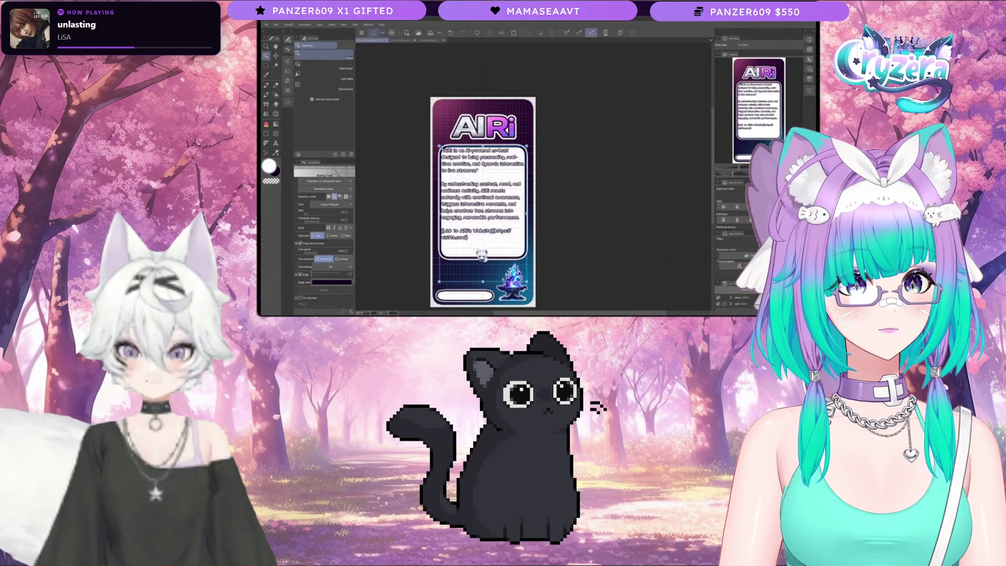
pyautogui.moveTo(483, 281); pyautogui.dragTo(485, 255)
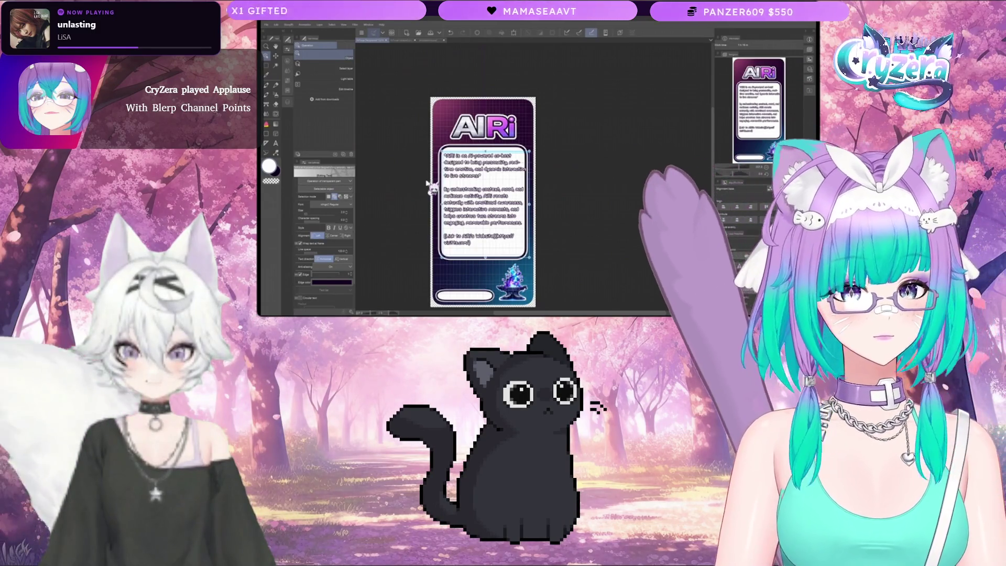
pyautogui.click(277, 145)
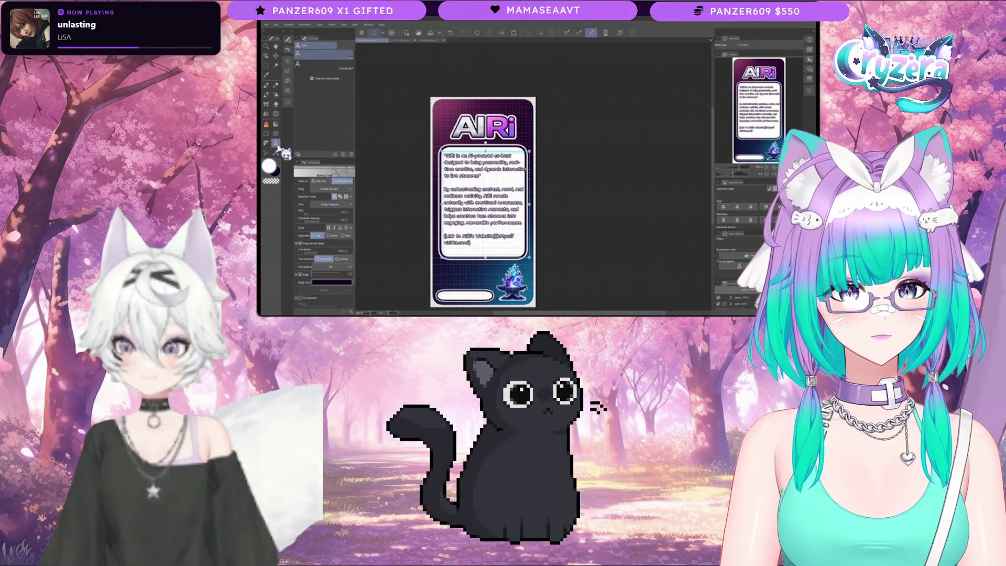
# - Delete the website link line from the description text, keeping the two paragraphs
pyautogui.click(469, 244)
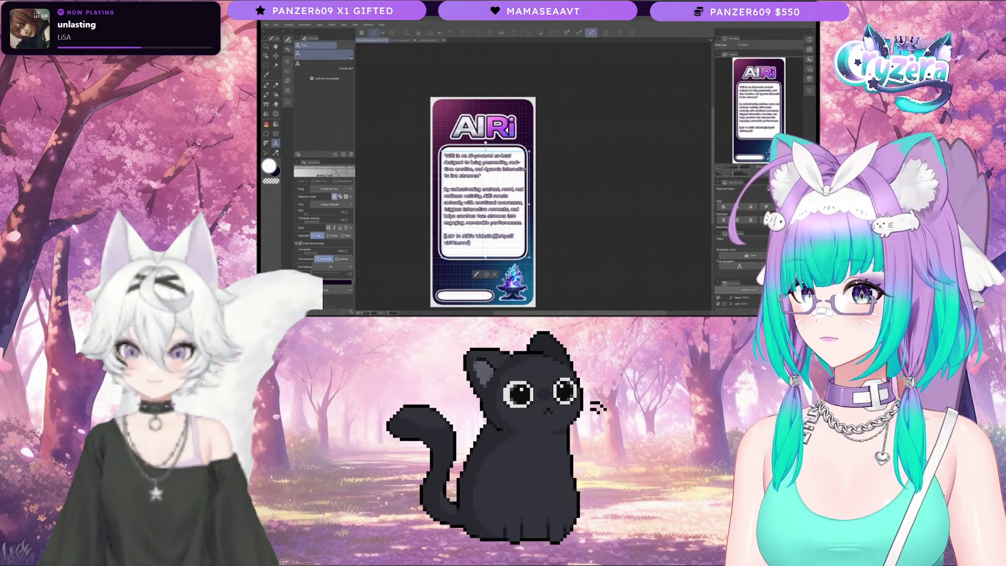
pyautogui.press('BackSpace')
pyautogui.press('BackSpace')
pyautogui.press('BackSpace')
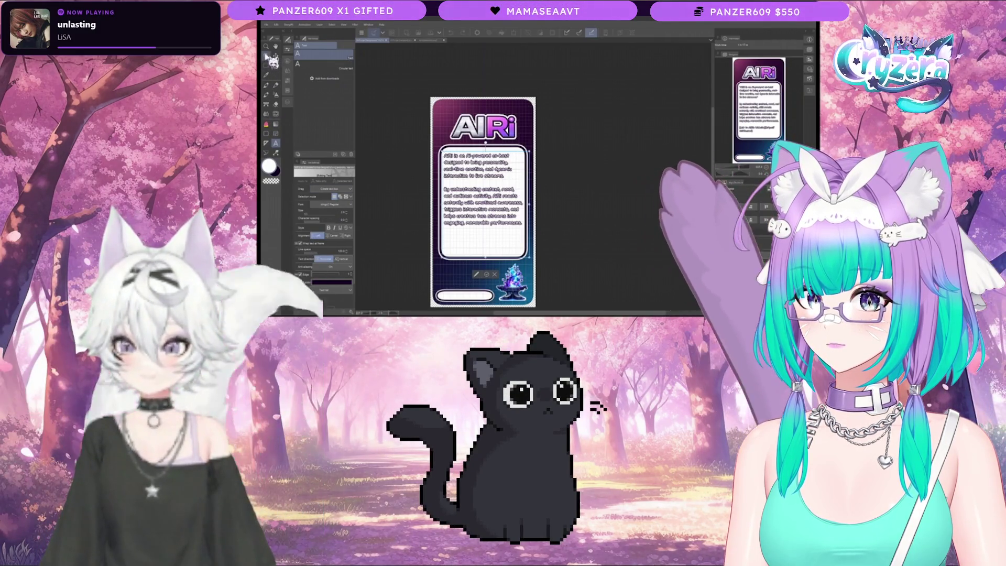
# - Nudge the description text up-left and try larger and smaller font sizes
pyautogui.press('o')
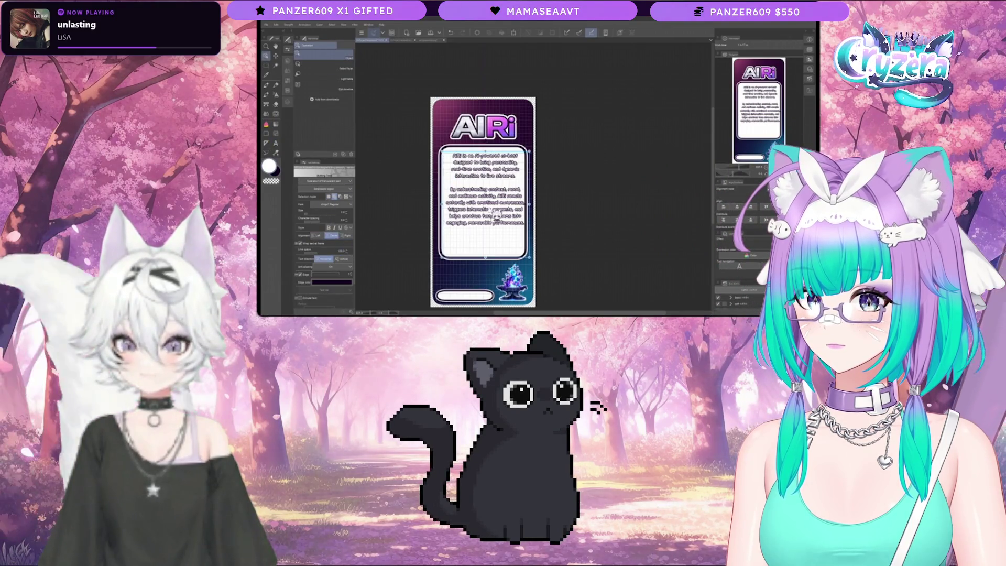
pyautogui.moveTo(493, 216); pyautogui.dragTo(491, 215)
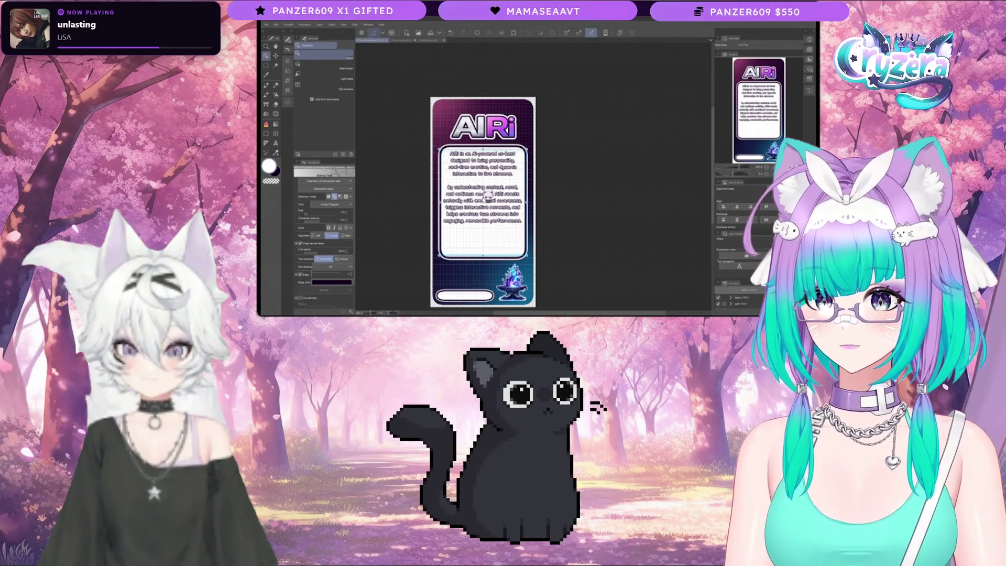
pyautogui.click(354, 219)
pyautogui.click(353, 219)
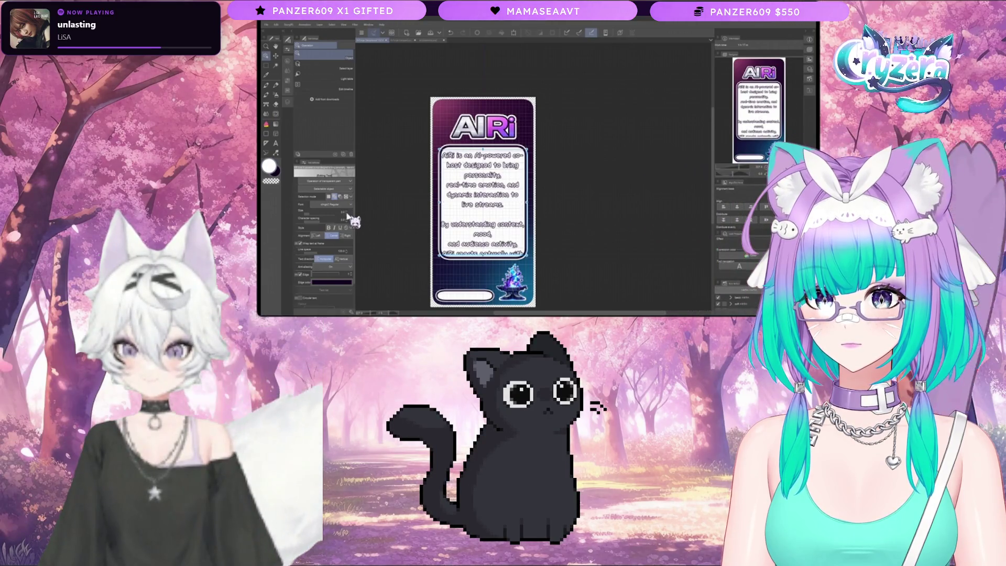
pyautogui.click(349, 219)
pyautogui.click(349, 219)
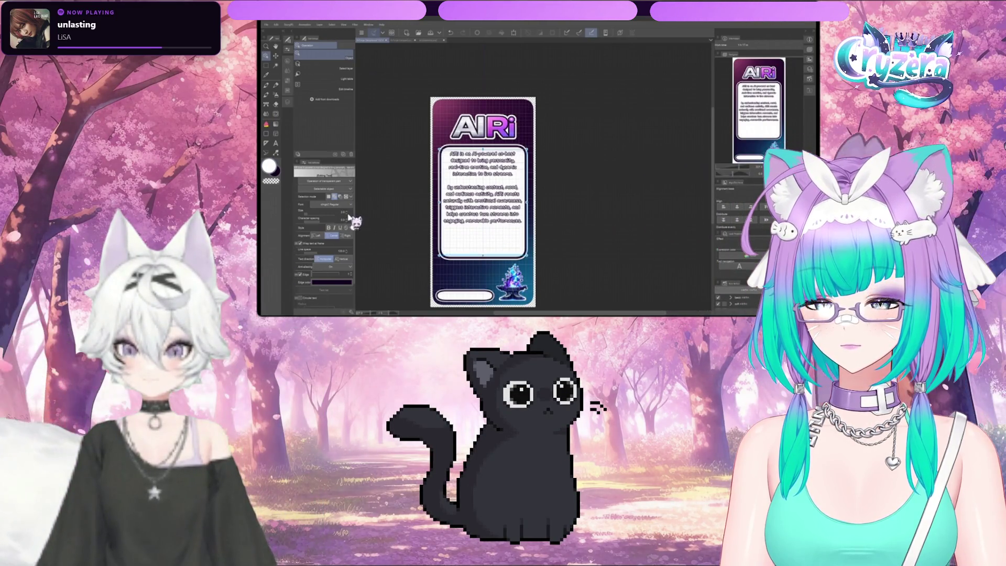
pyautogui.click(353, 219)
pyautogui.click(353, 219)
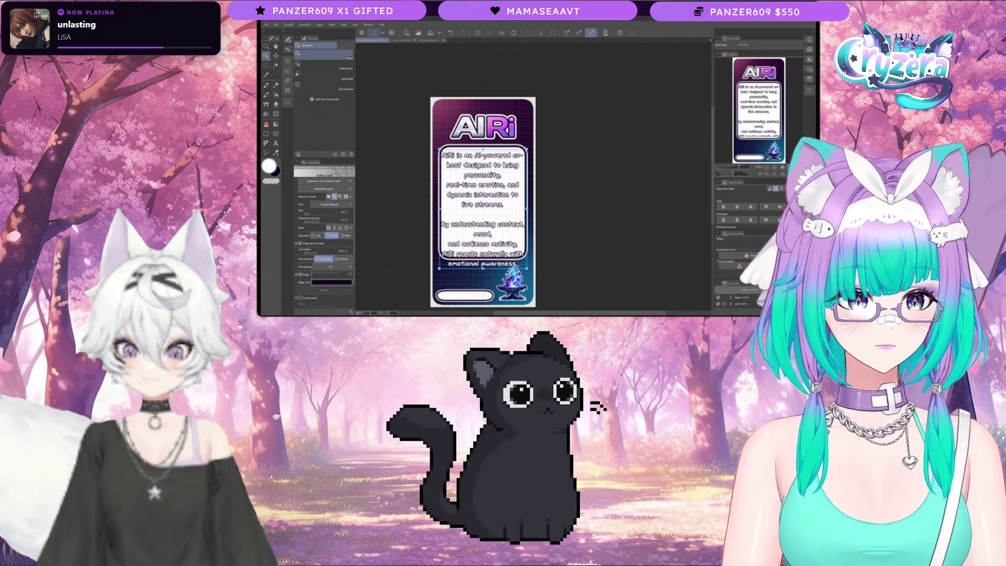
# - Rewrap the second paragraph at 'into engaging, memorable' and shrink the text to fit the box
pyautogui.hotkey('ctrl', 'v')
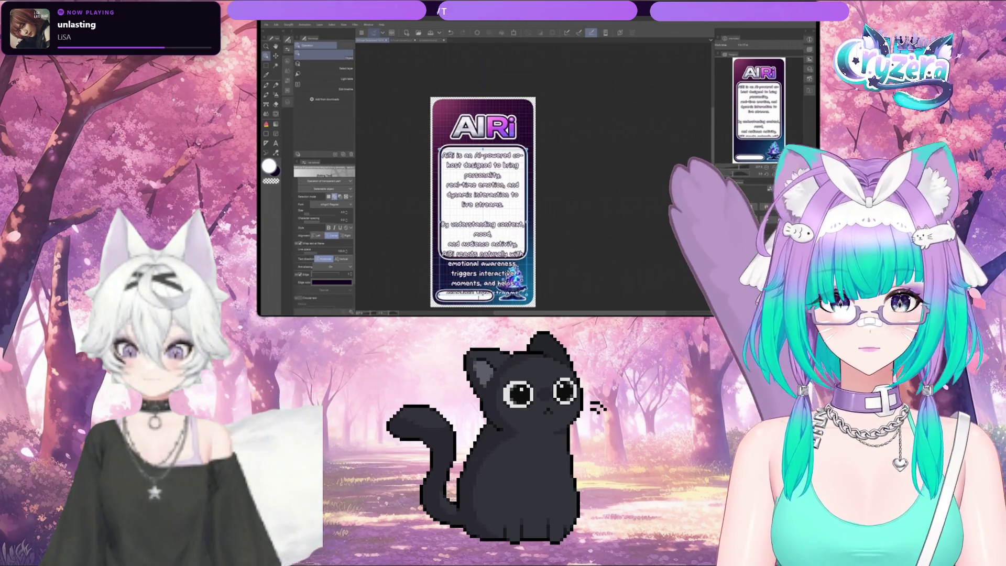
pyautogui.write('into engaging, memorable')
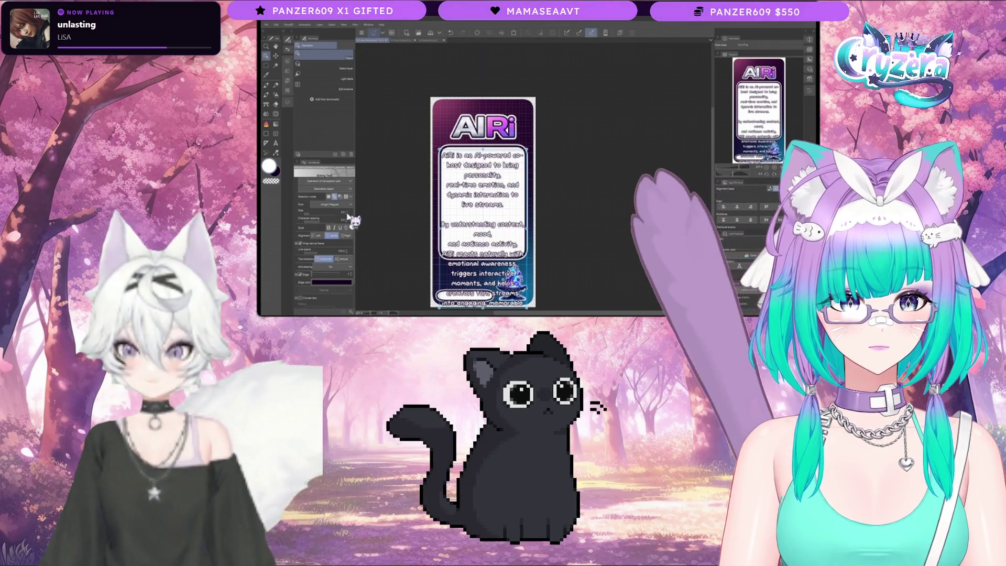
pyautogui.click(350, 214)
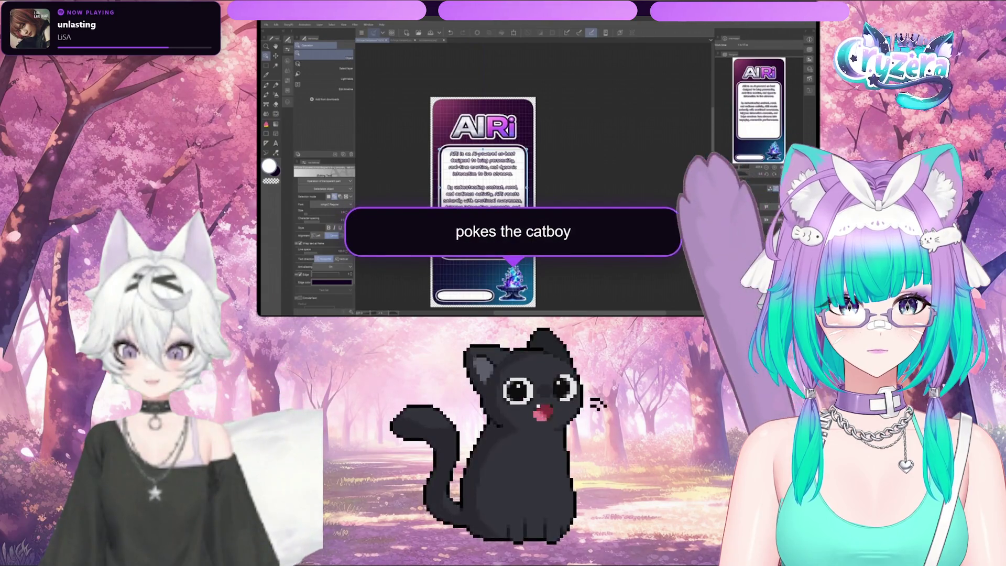
pyautogui.hotkey('ctrl', 'v')
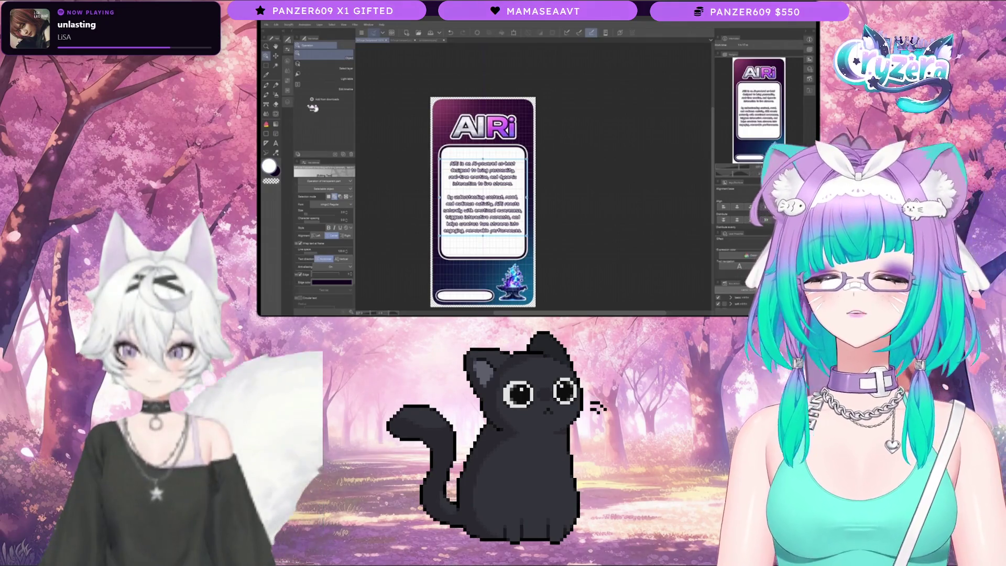
# - Switch to the Selection tool and bring up the Layer panel list
pyautogui.click(266, 66)
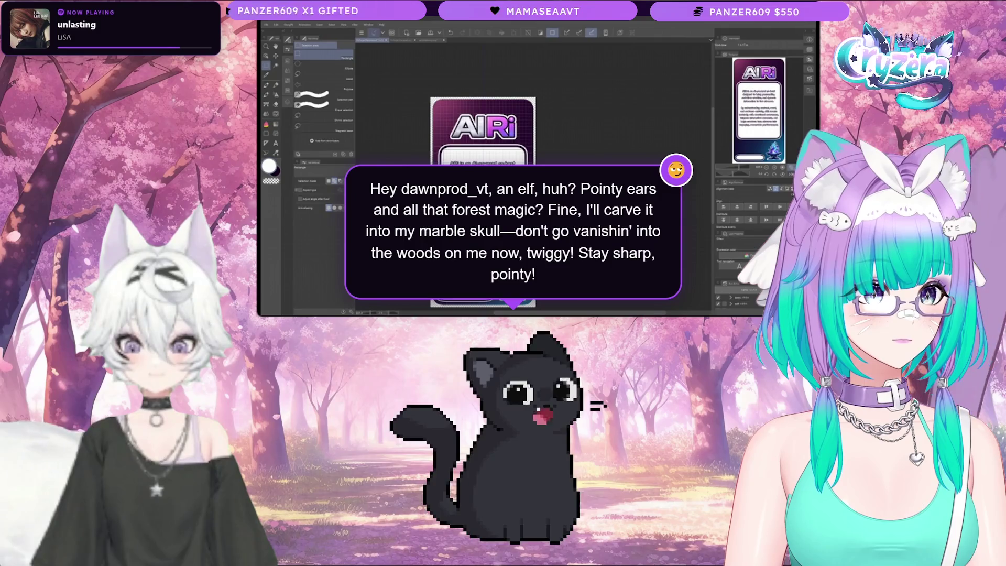
pyautogui.click(287, 102)
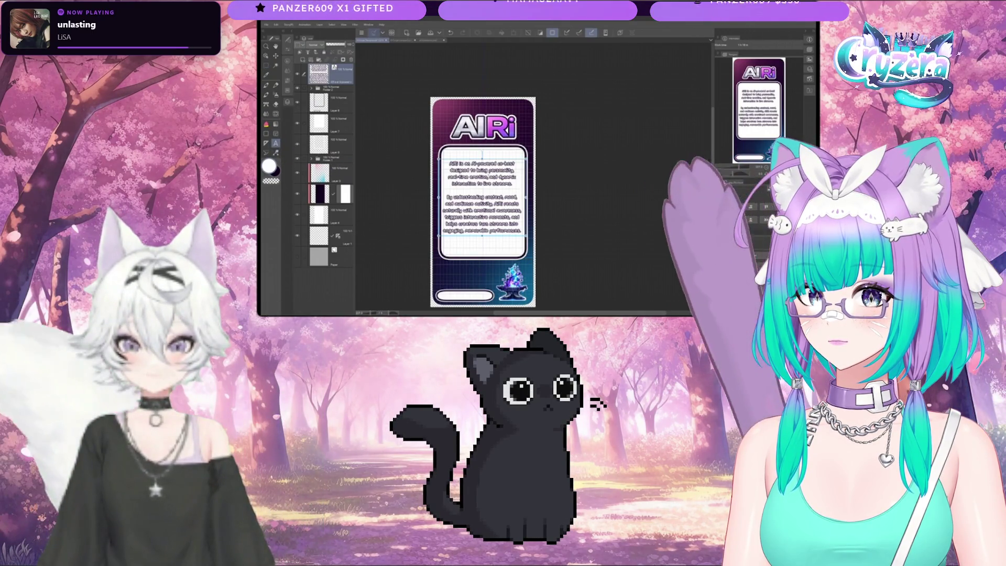
# - Break the description before 'and dynamic' and remove the break after 'naturally with'
pyautogui.click(517, 185)
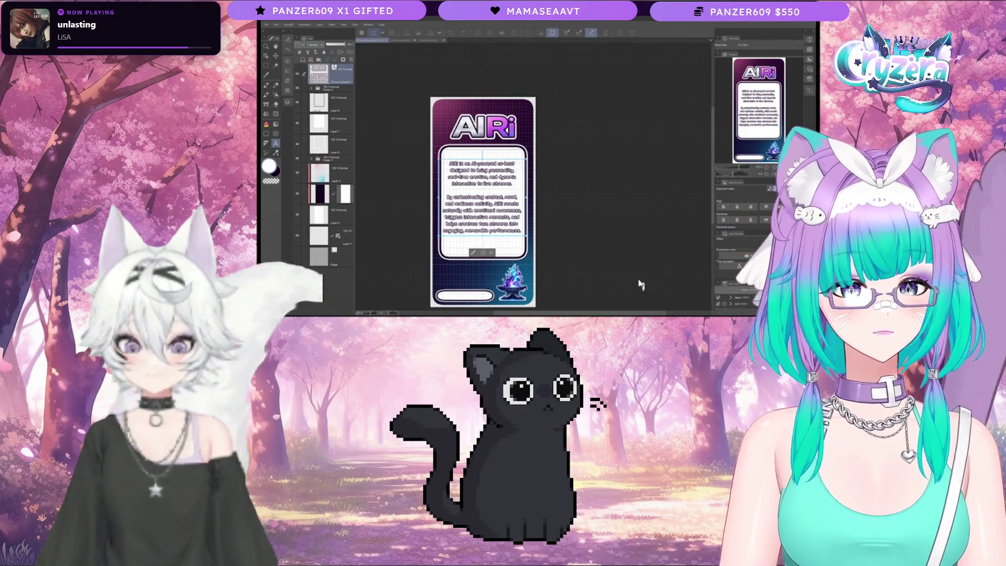
pyautogui.press('Return')
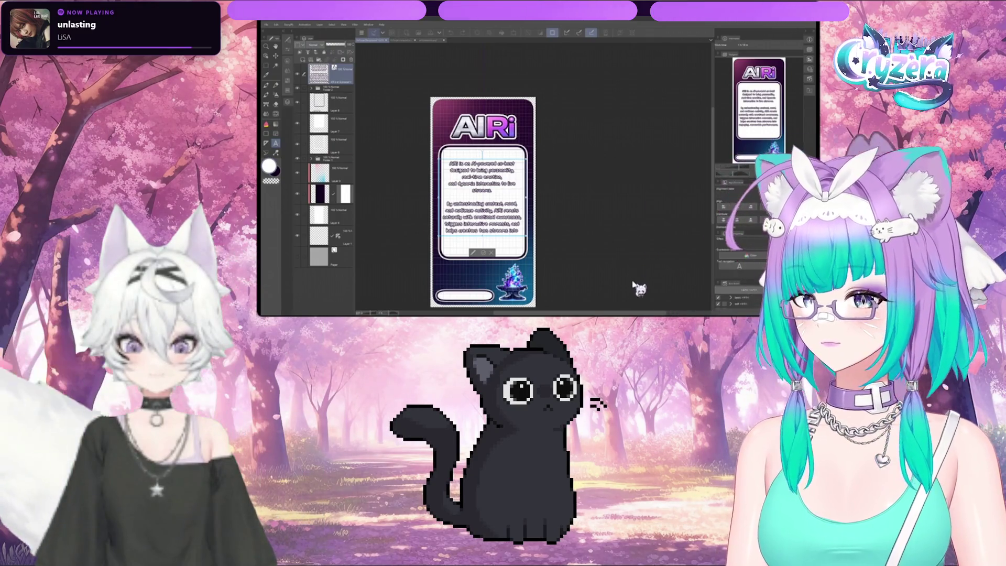
pyautogui.press('BackSpace')
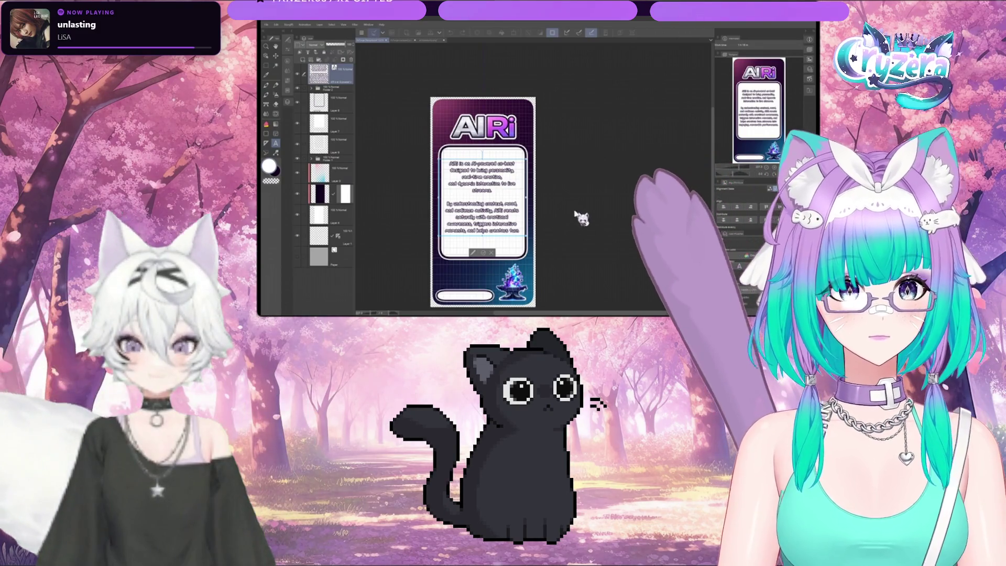
# - Deselect the card's text object, then pick the description text box for adjustment
pyautogui.click(266, 85)
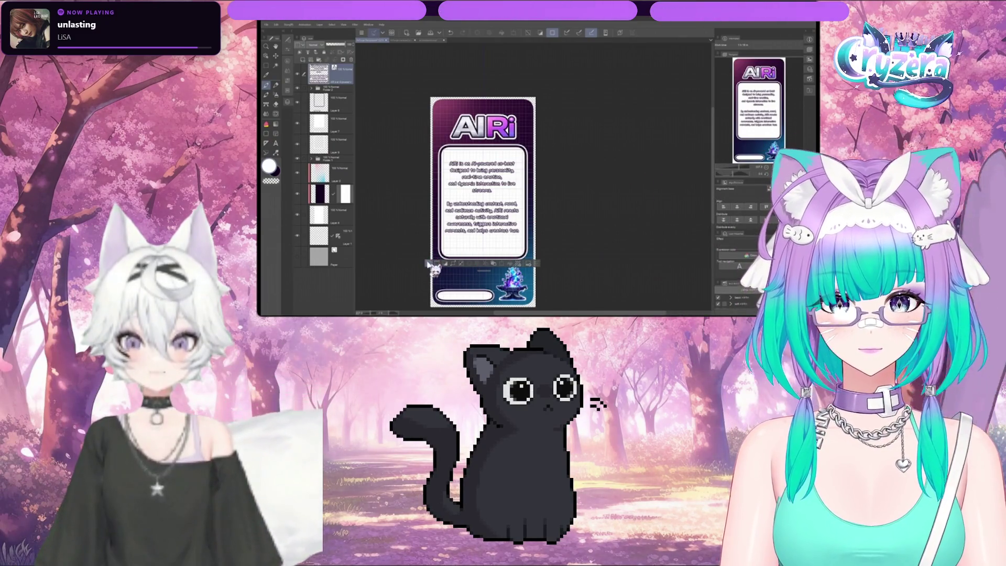
pyautogui.click(430, 264)
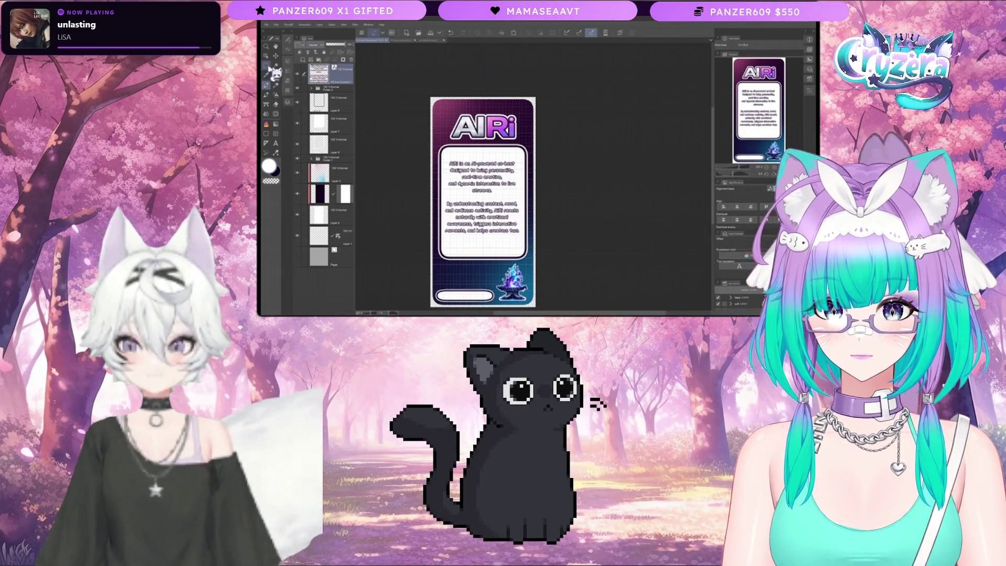
pyautogui.click(267, 55)
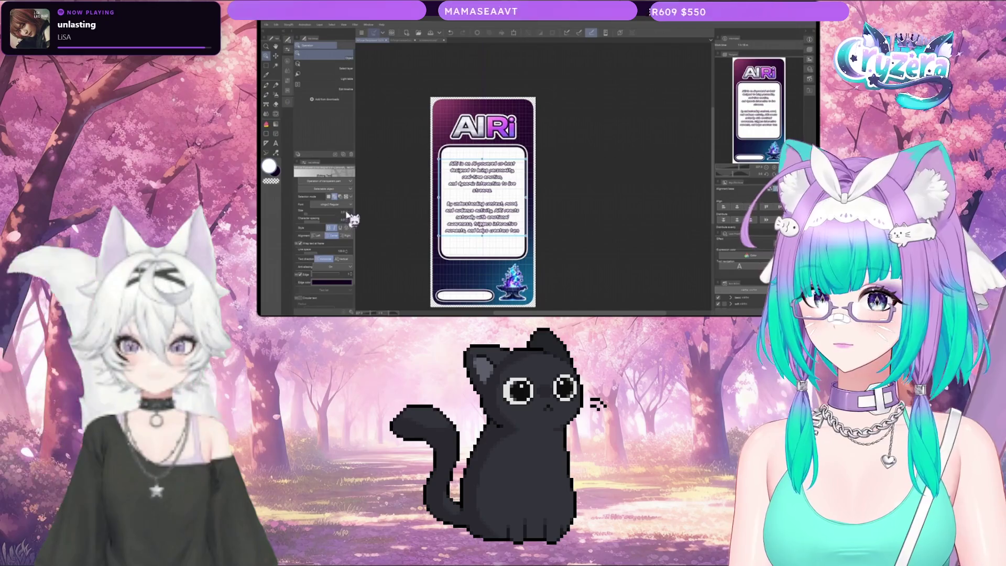
# - Adjust the font size, lengthen the text frame, and place the block below the logo at a smaller size
pyautogui.click(349, 212)
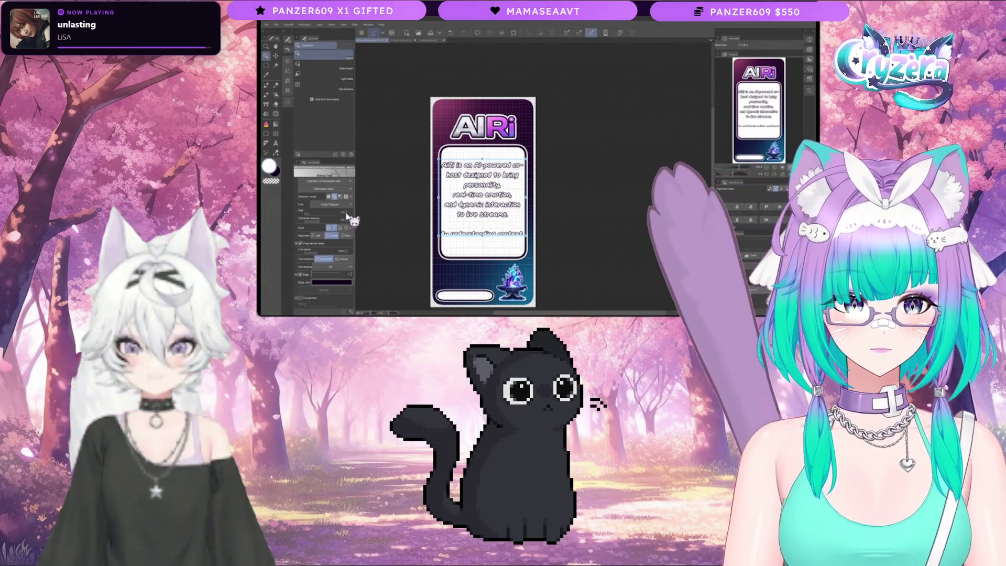
pyautogui.click(348, 216)
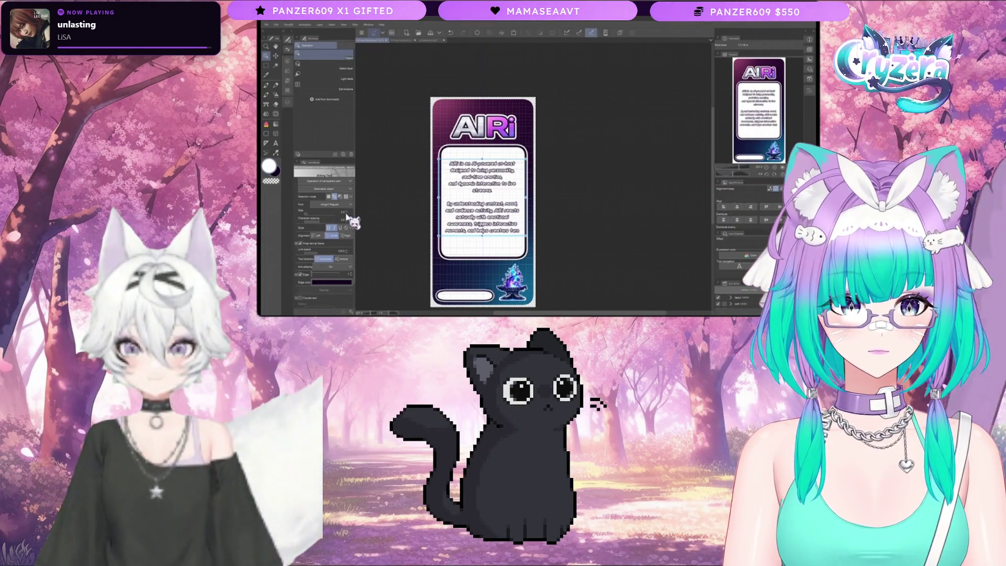
pyautogui.click(346, 213)
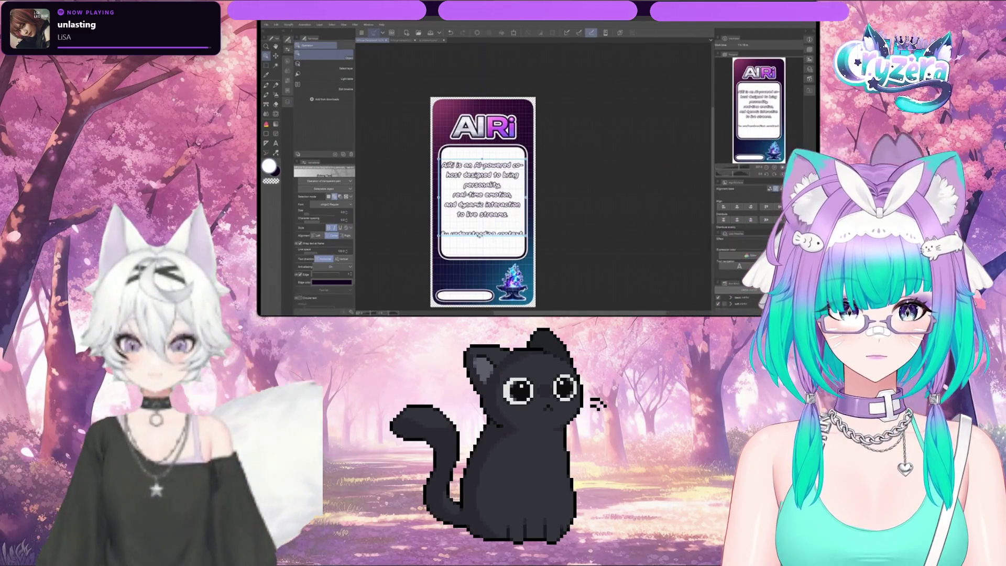
pyautogui.moveTo(480, 240); pyautogui.dragTo(480, 297)
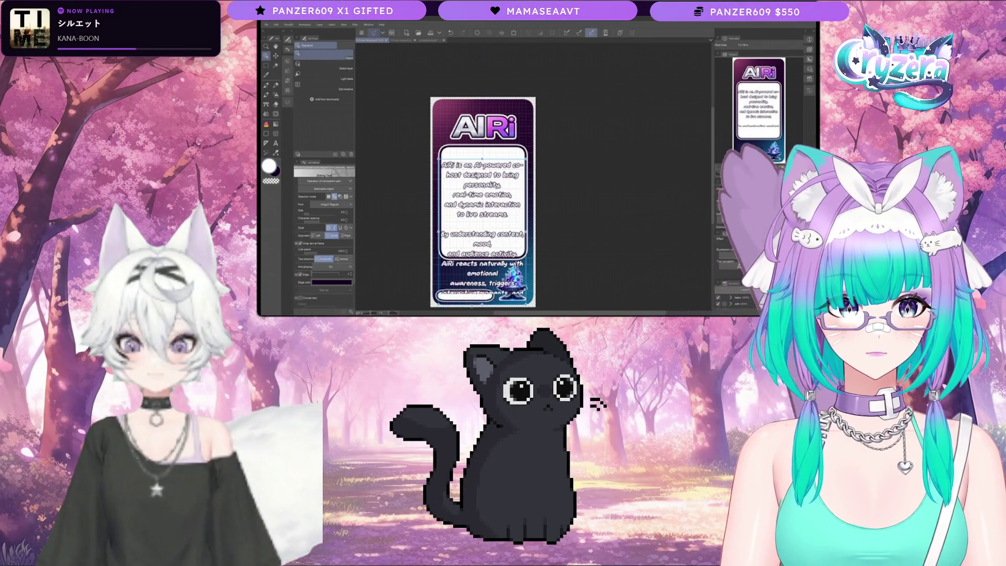
pyautogui.moveTo(490, 270); pyautogui.dragTo(490, 212)
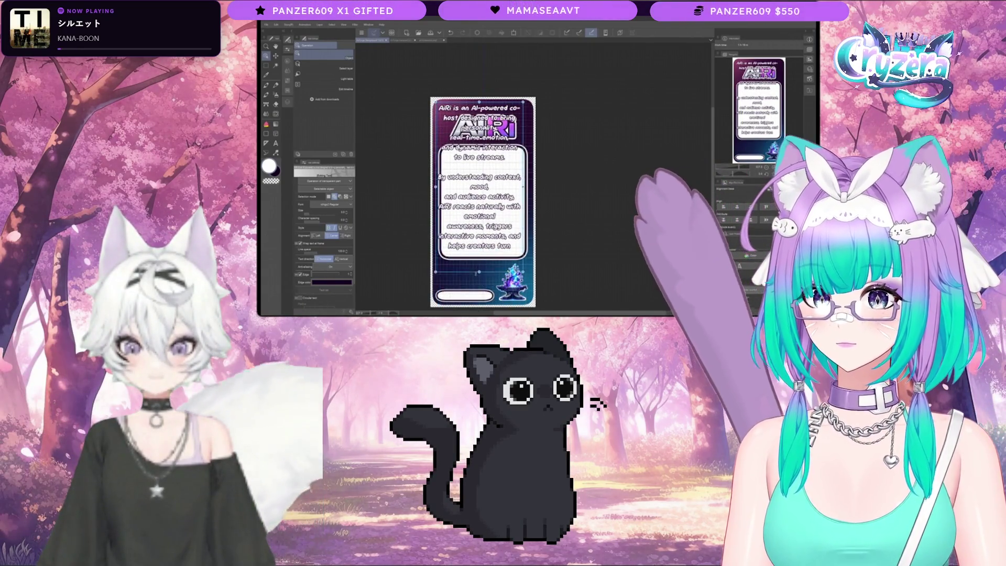
pyautogui.moveTo(479, 250); pyautogui.dragTo(478, 279)
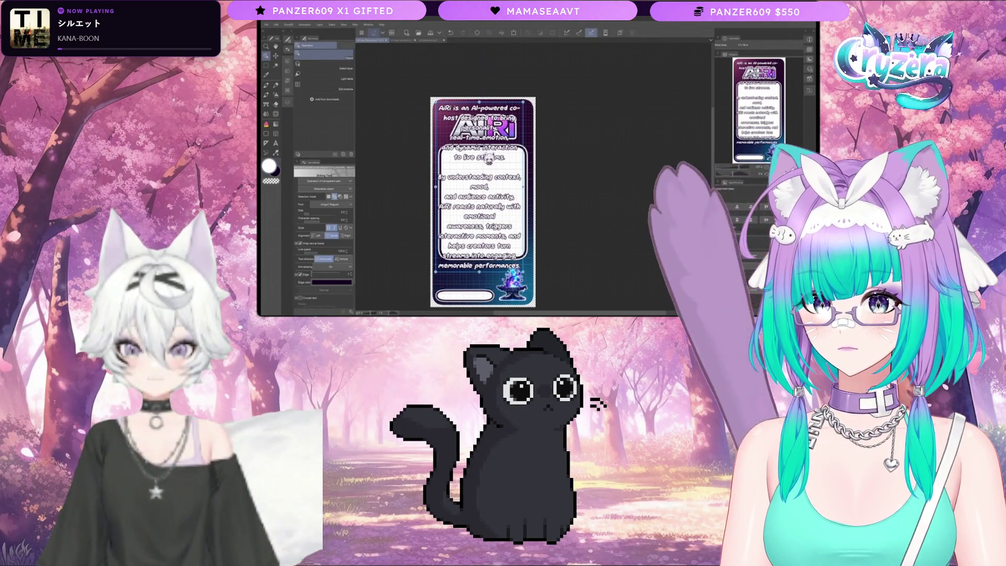
pyautogui.moveTo(482, 210)
pyautogui.mouseDown()
pyautogui.moveTo(482, 244)
pyautogui.moveTo(471, 198)
pyautogui.mouseUp()
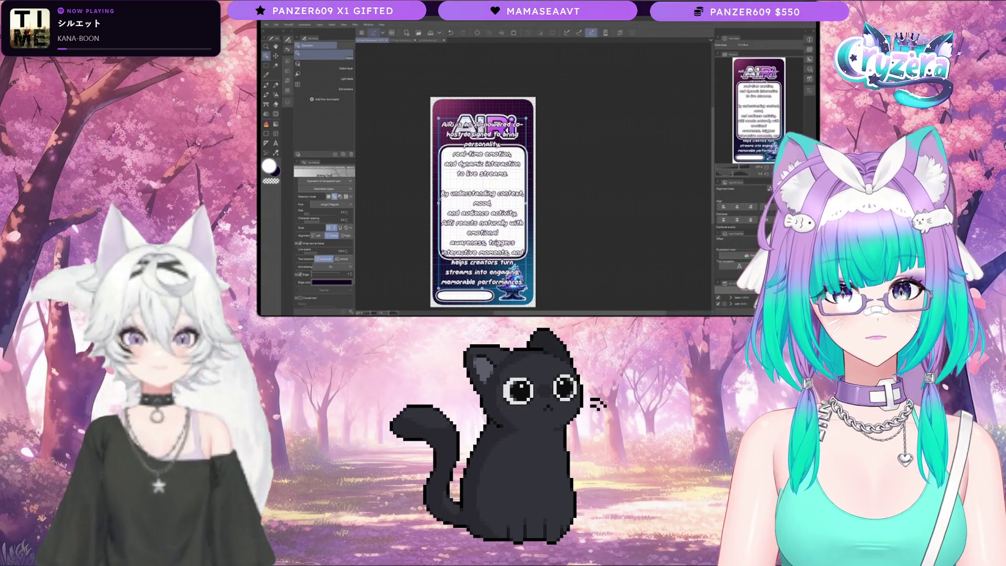
pyautogui.moveTo(488, 219); pyautogui.dragTo(488, 247)
pyautogui.click(346, 212)
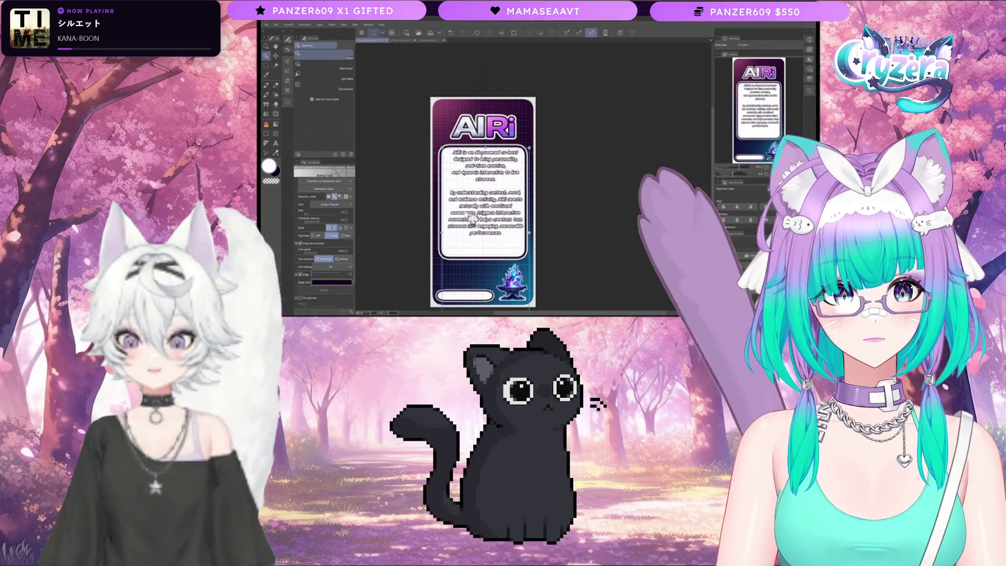
# - Nudge the description down and back up to centre it in the white box, then try wider letter spacing
pyautogui.scroll(-1, 495, 273)
pyautogui.scroll(-1, 496, 272)
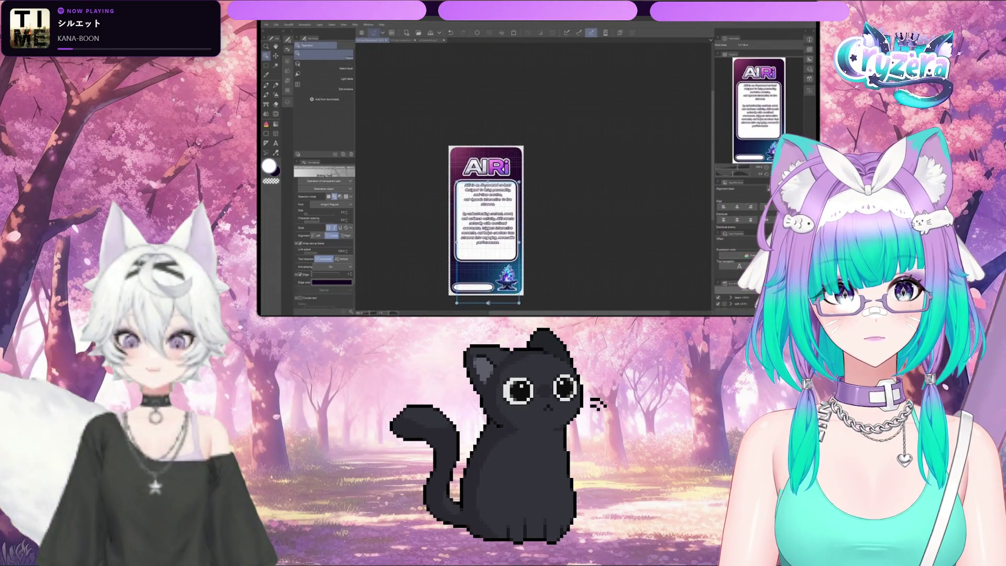
pyautogui.moveTo(490, 225); pyautogui.dragTo(488, 236)
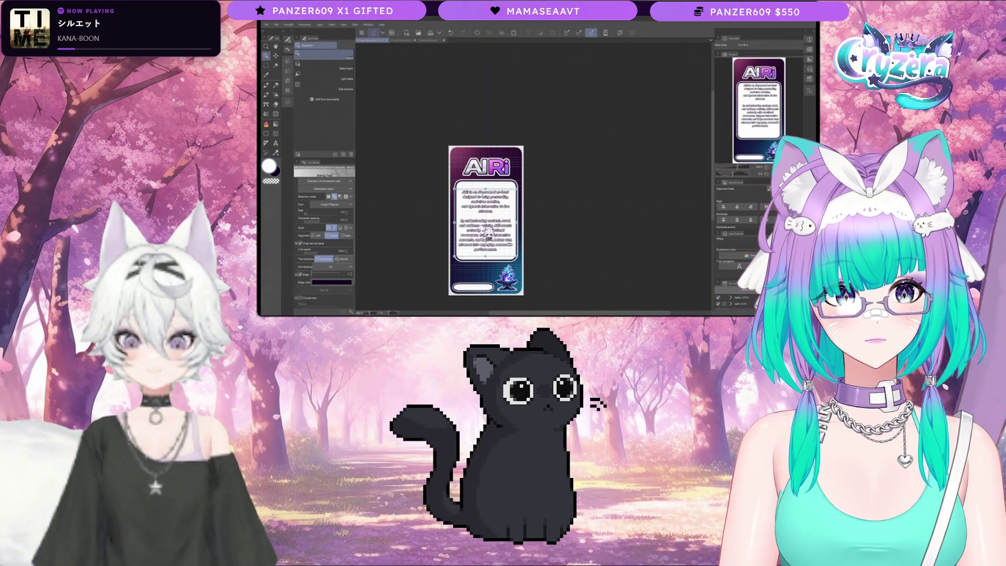
pyautogui.scroll(3, 488, 233)
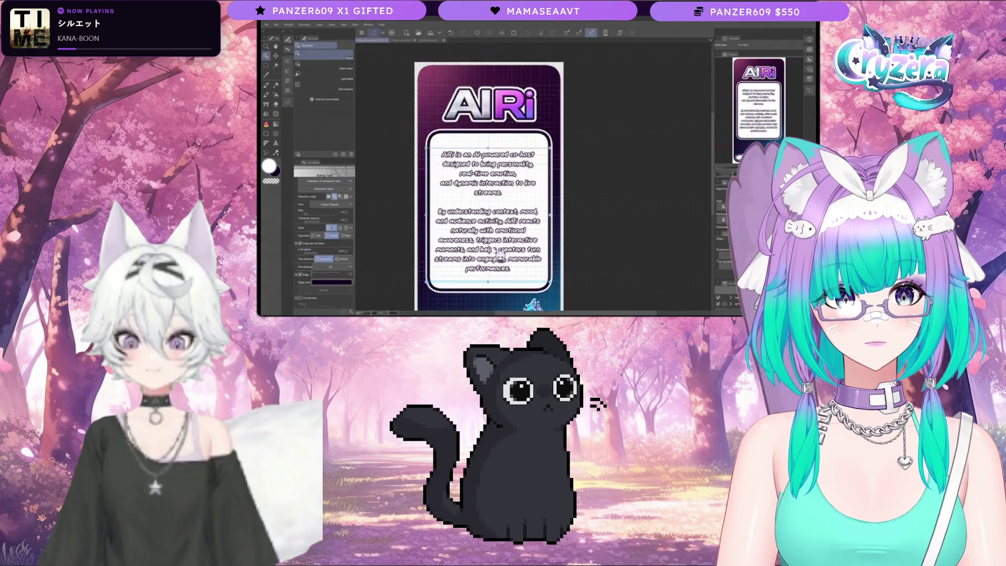
pyautogui.moveTo(500, 256); pyautogui.dragTo(501, 255)
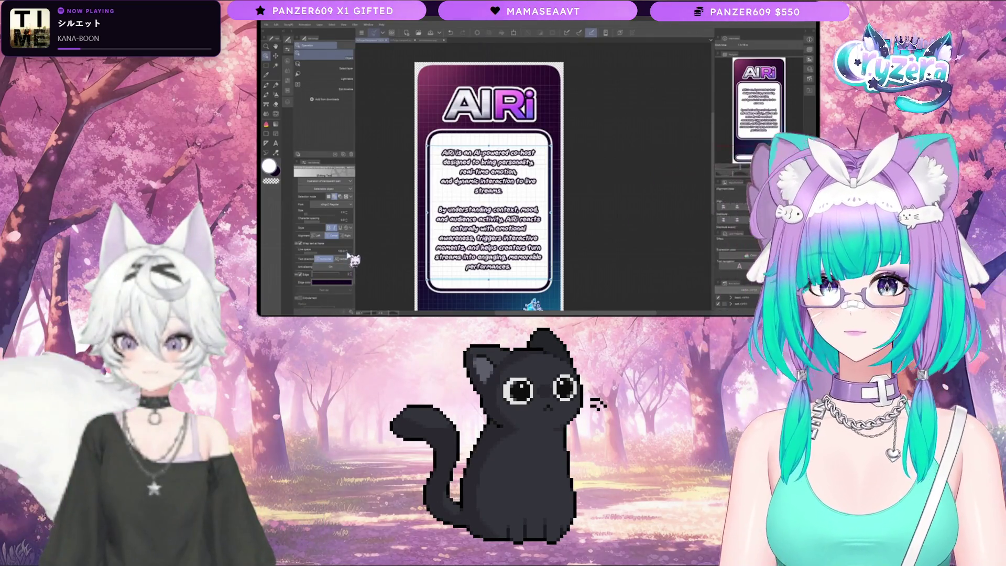
pyautogui.click(350, 221)
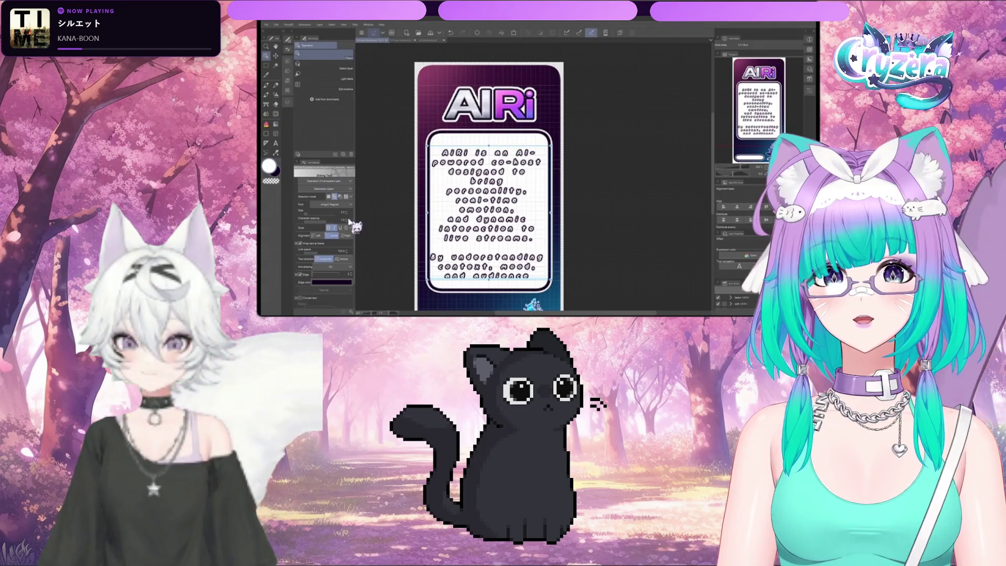
# - Restore normal letter spacing, re-nudge the text block into place, and pick the Selection tool
pyautogui.click(346, 225)
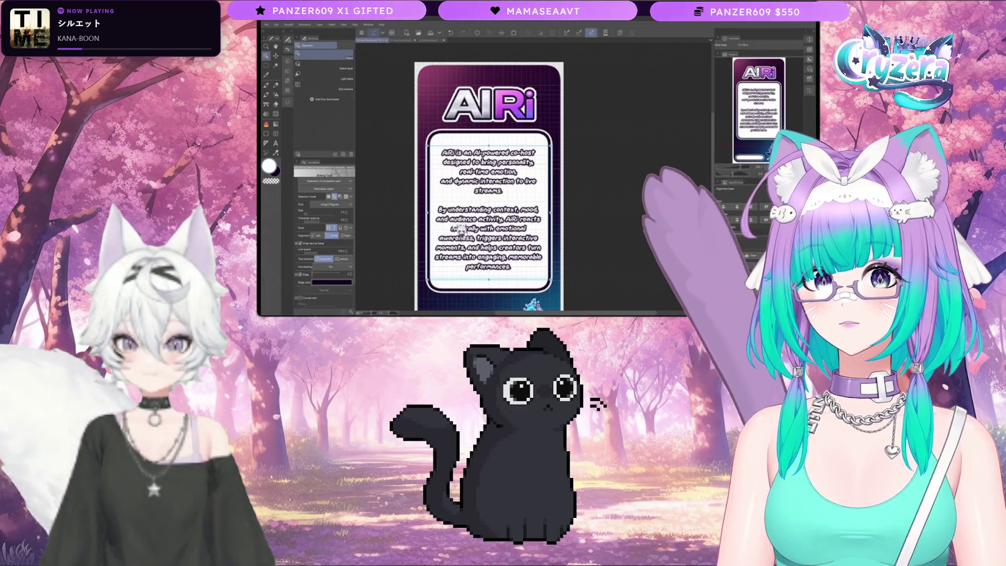
pyautogui.click(500, 251)
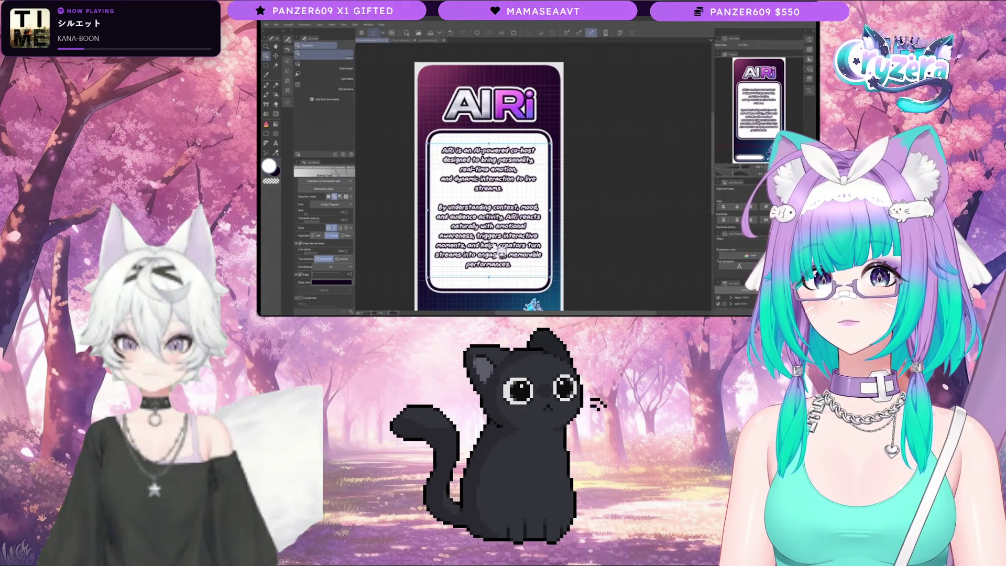
pyautogui.moveTo(501, 251); pyautogui.dragTo(501, 254)
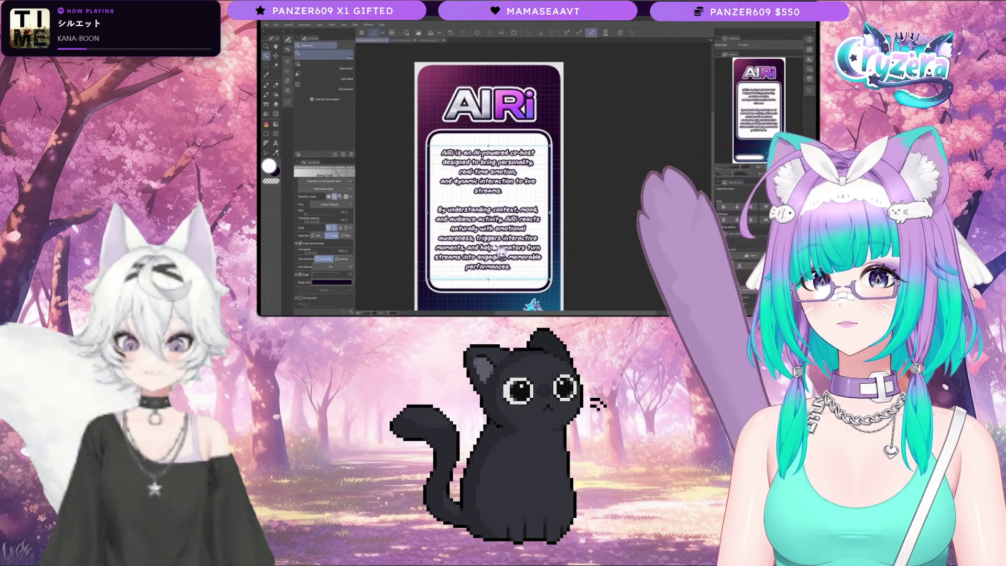
pyautogui.moveTo(502, 254); pyautogui.dragTo(501, 252)
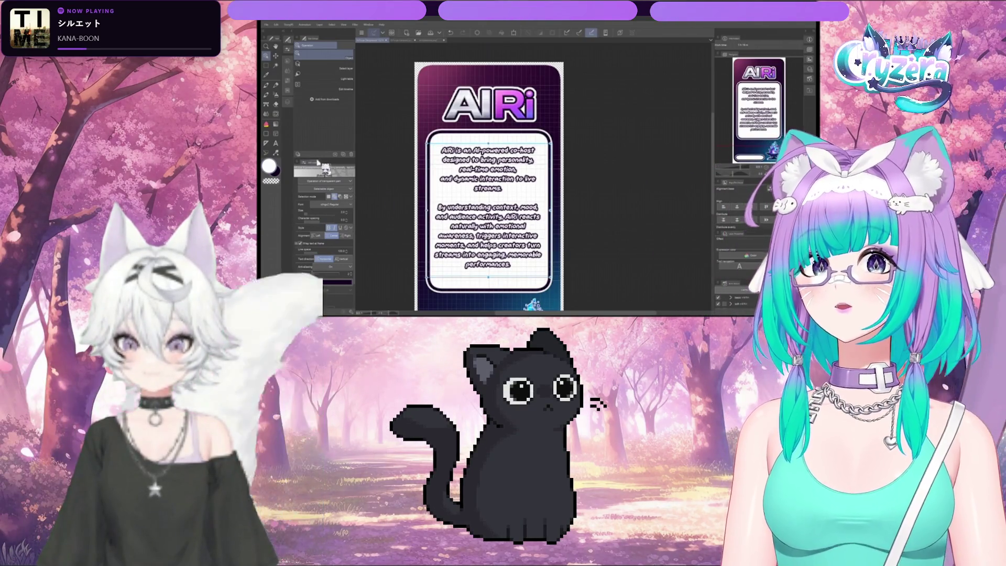
pyautogui.click(266, 65)
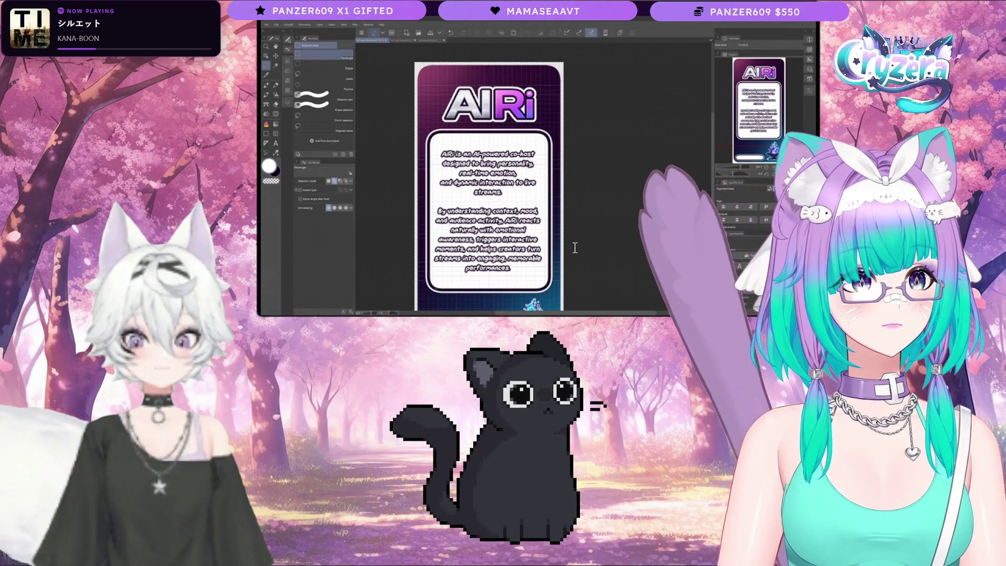
# - Zoom out, pan, and zoom back in to frame the card from logo to crystal emblem
pyautogui.hotkey('ctrl', '-')
pyautogui.hotkey('ctrl', '-')
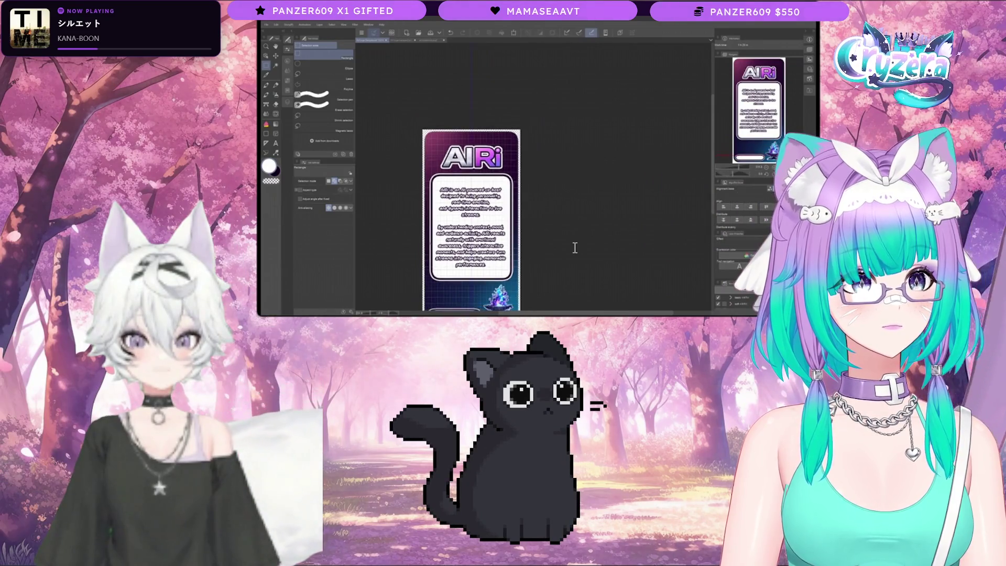
pyautogui.scroll(-3, 575, 248)
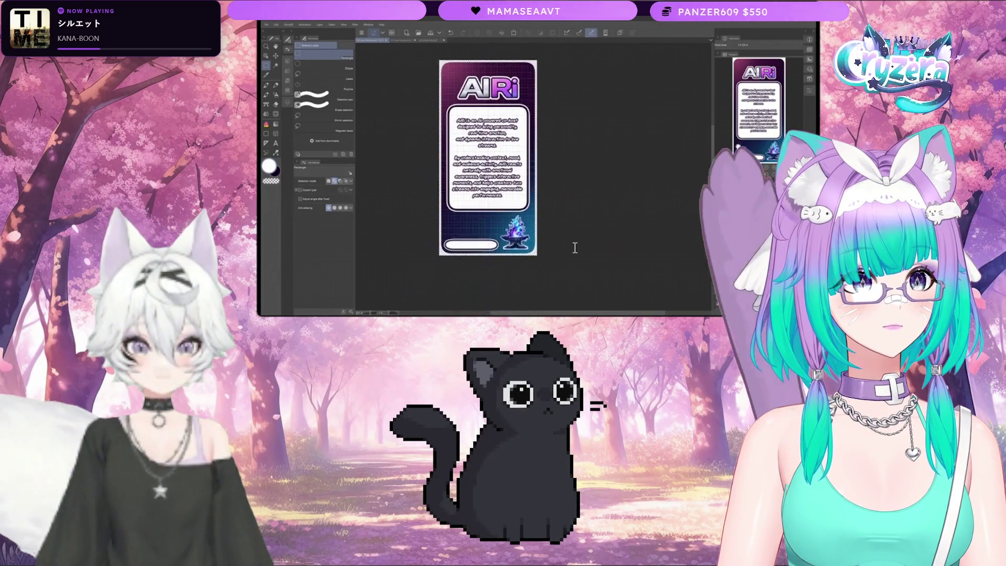
pyautogui.hotkey('ctrl', '+')
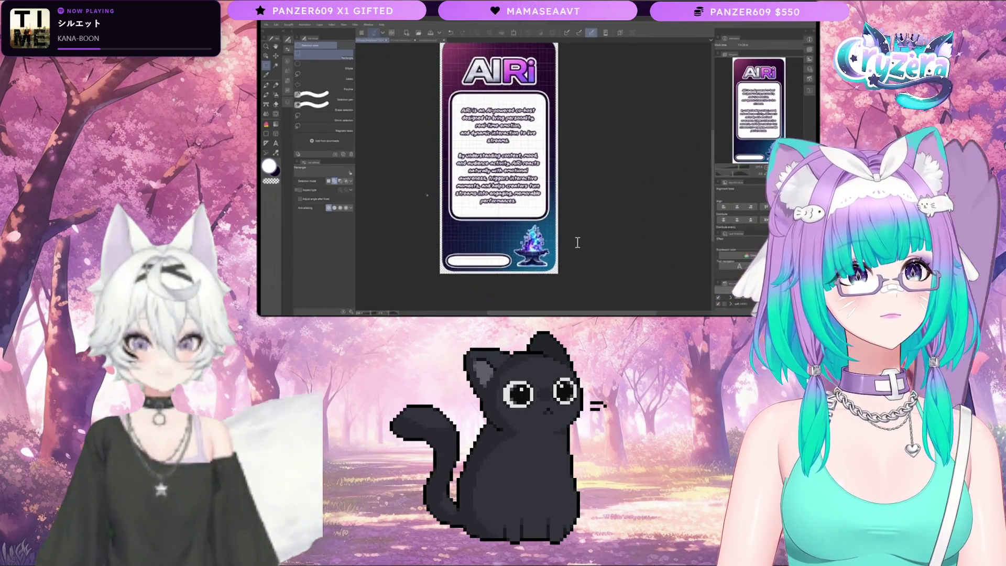
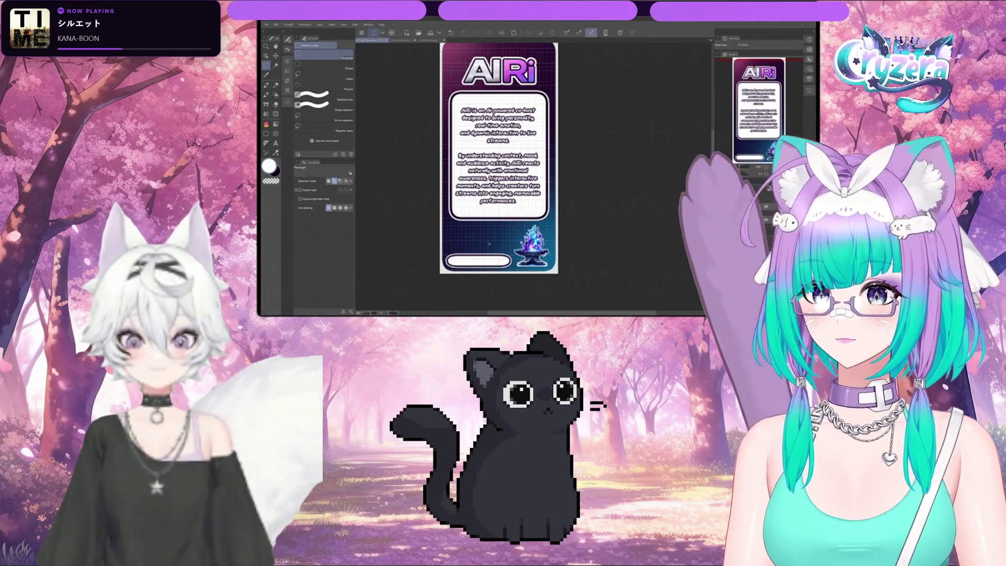
# - Select the description text layer and set its font to Arial Black
pyautogui.click(287, 103)
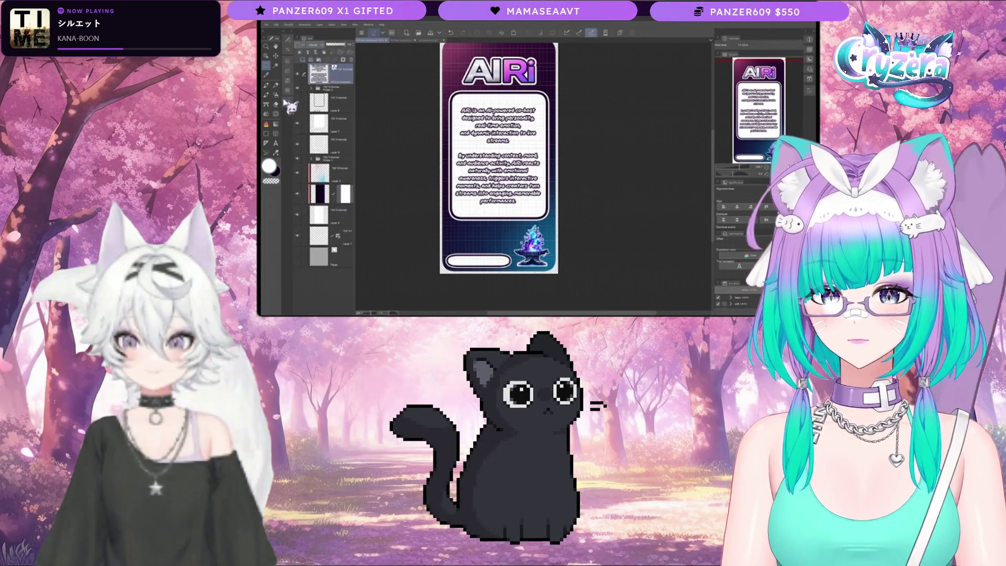
pyautogui.click(277, 144)
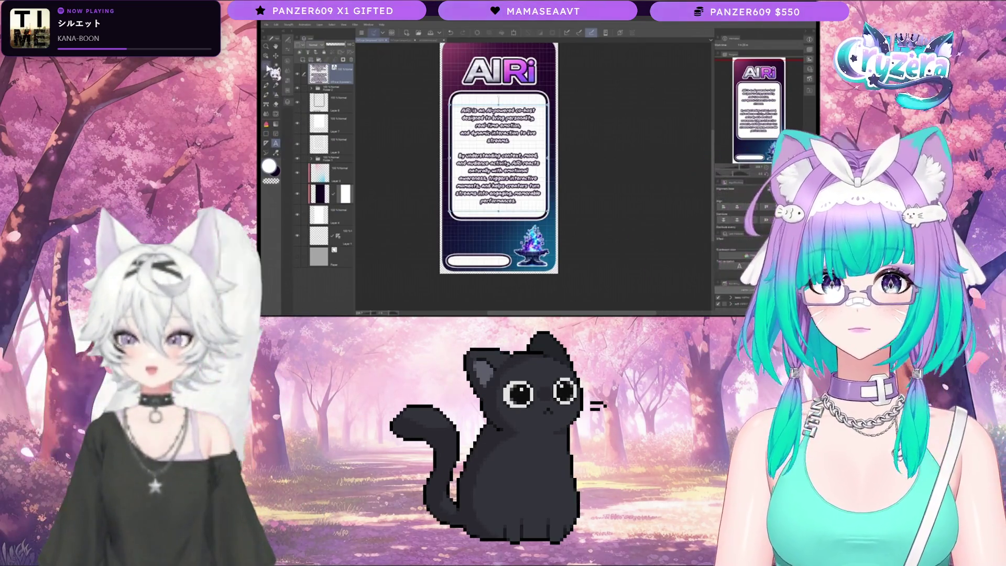
pyautogui.click(289, 42)
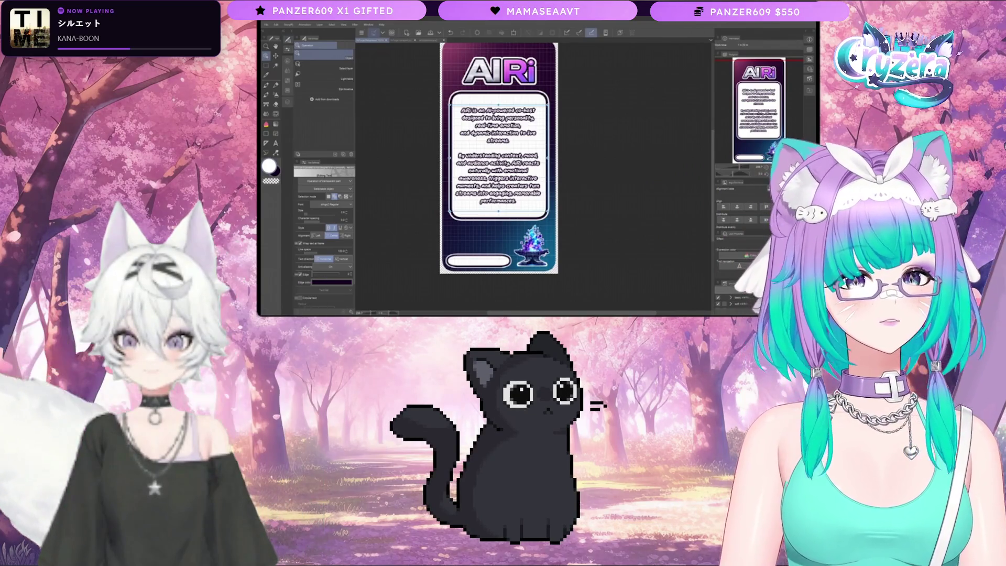
pyautogui.press('Down')
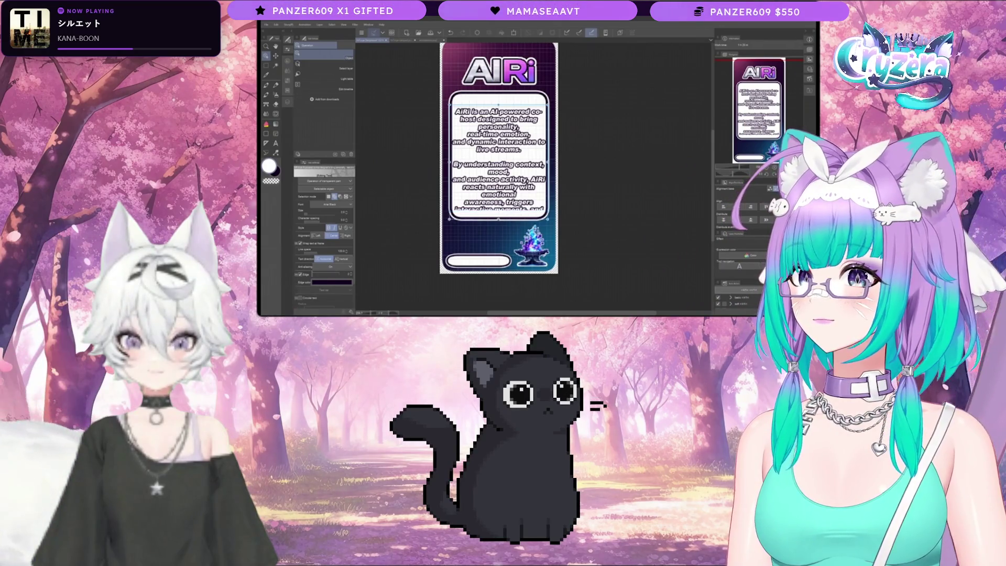
# - Extend the text frame downward, move the block up, and try a smaller then larger size
pyautogui.moveTo(497, 234); pyautogui.dragTo(498, 242)
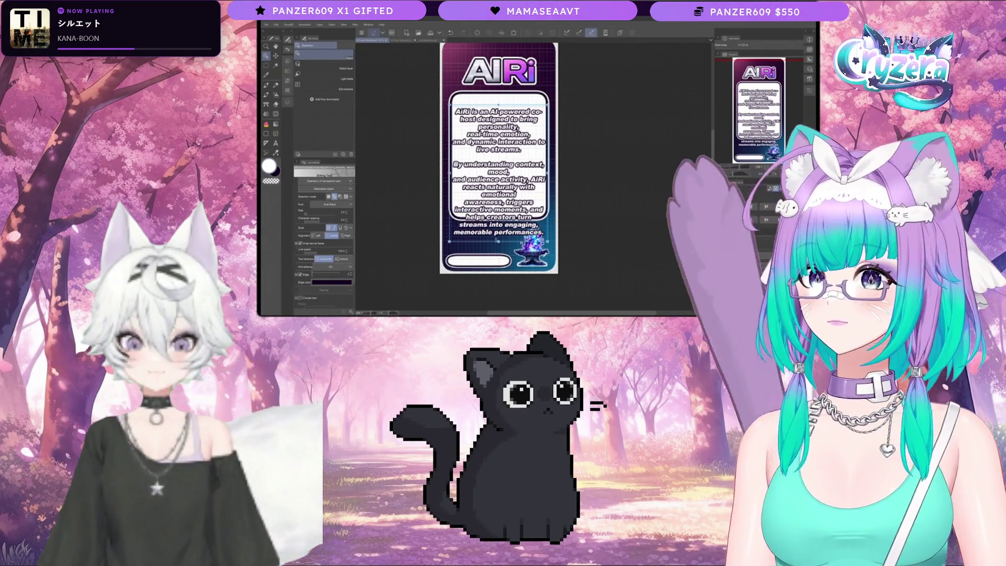
pyautogui.moveTo(507, 162); pyautogui.dragTo(493, 148)
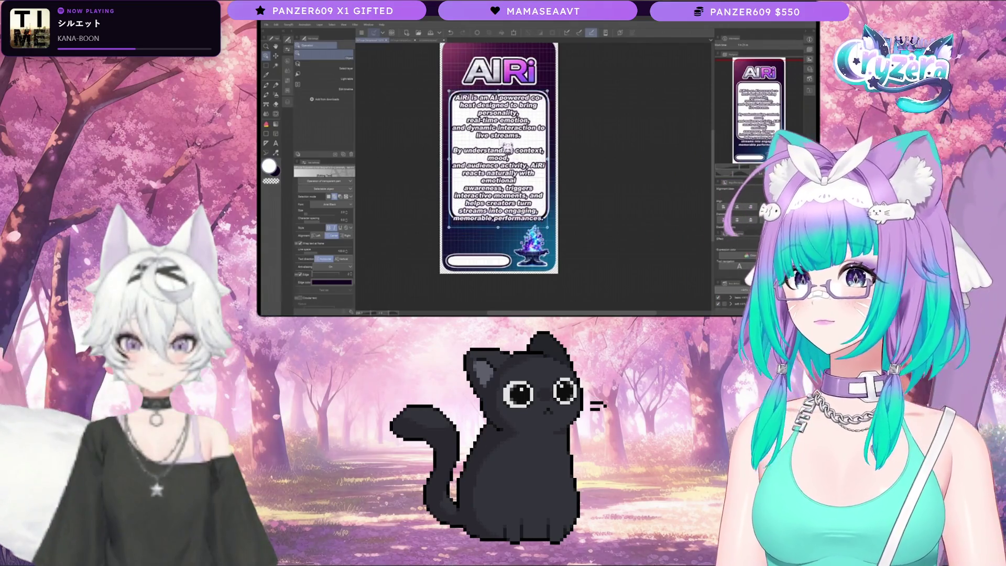
pyautogui.click(347, 213)
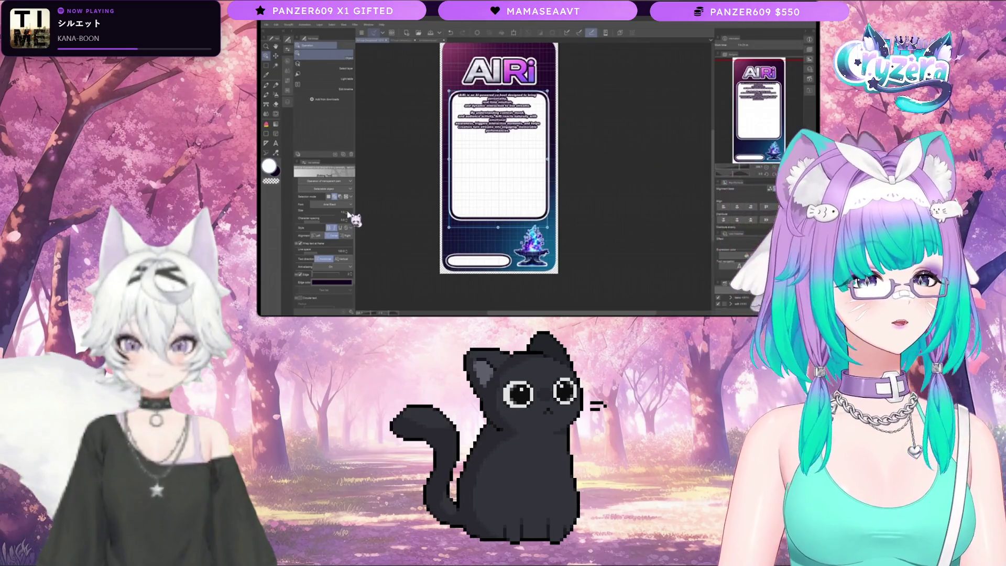
pyautogui.click(348, 213)
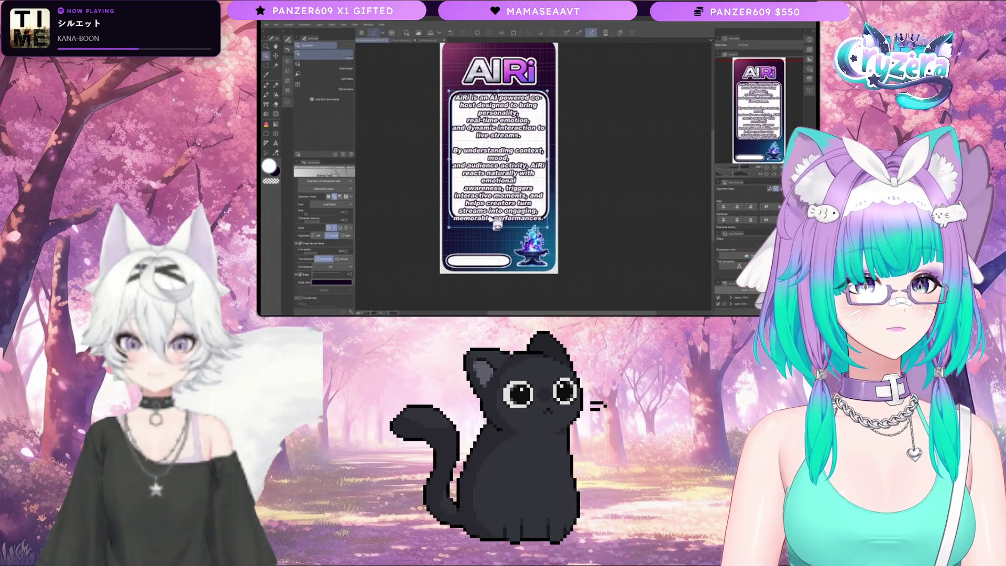
# - Nudge the description up and increase its font size two steps
pyautogui.moveTo(503, 214); pyautogui.dragTo(503, 210)
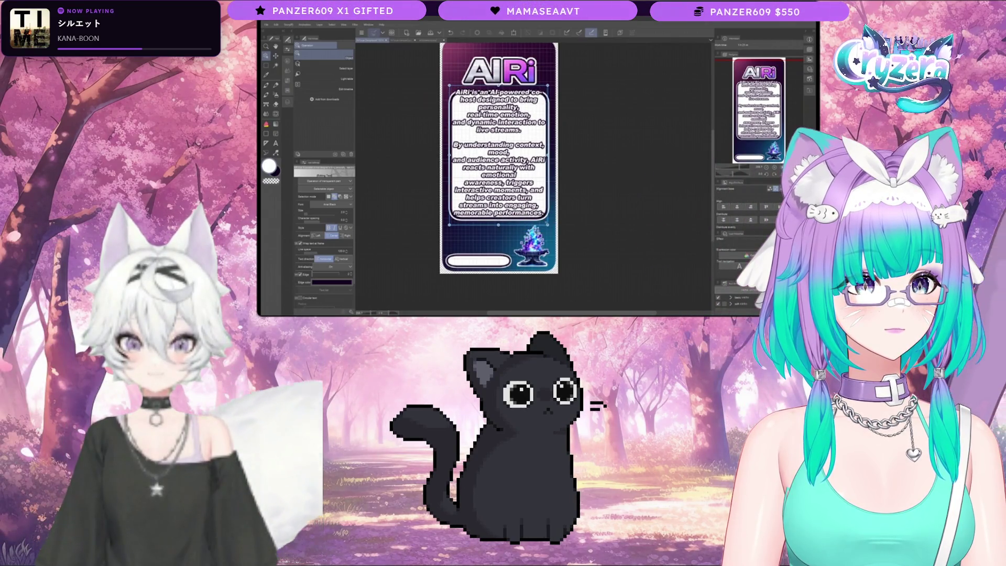
pyautogui.click(349, 211)
pyautogui.click(349, 210)
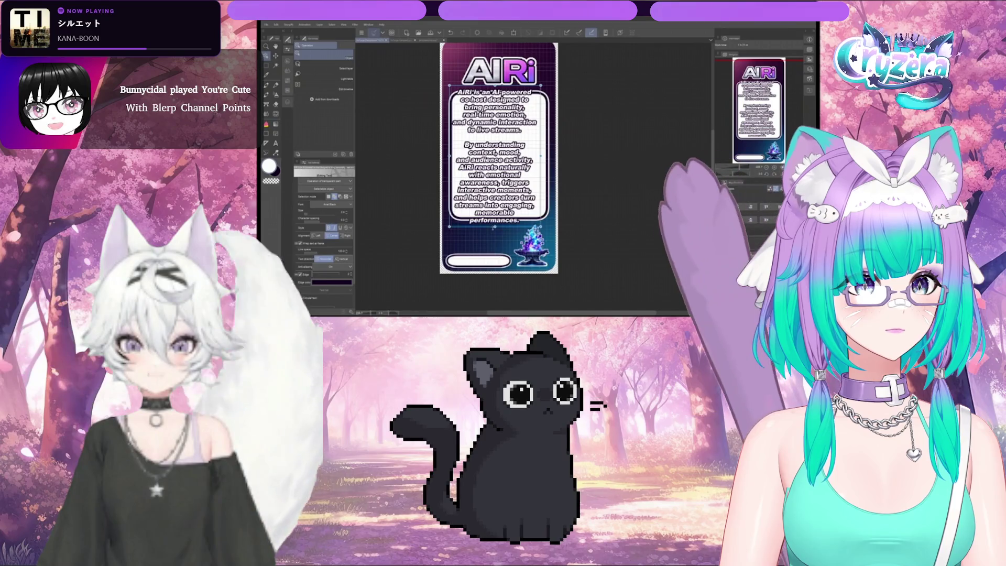
# - Reshape the text frame narrower, taller and wider so 'memorable performances.' shows fully
pyautogui.moveTo(495, 223); pyautogui.dragTo(494, 227)
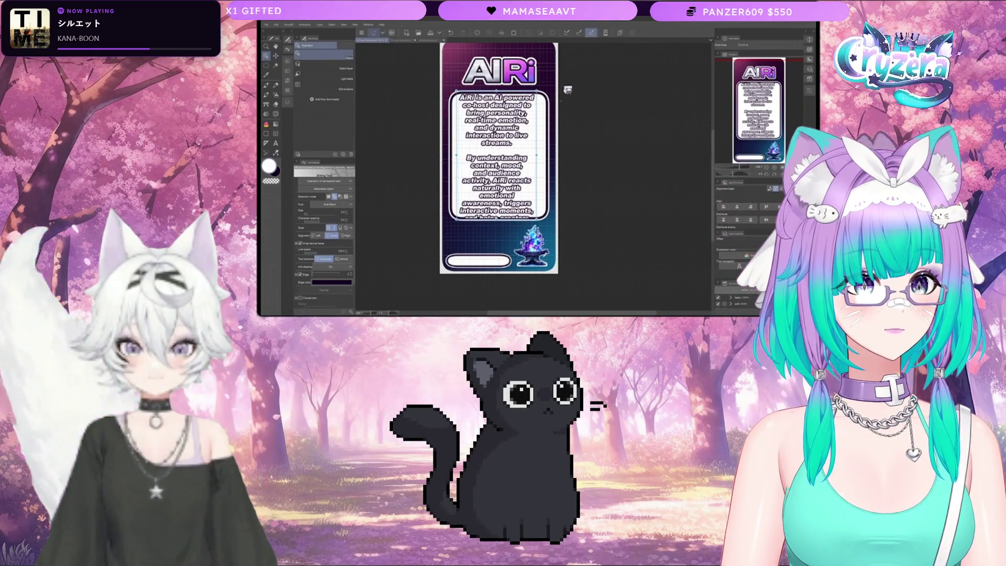
pyautogui.moveTo(535, 155); pyautogui.dragTo(523, 149)
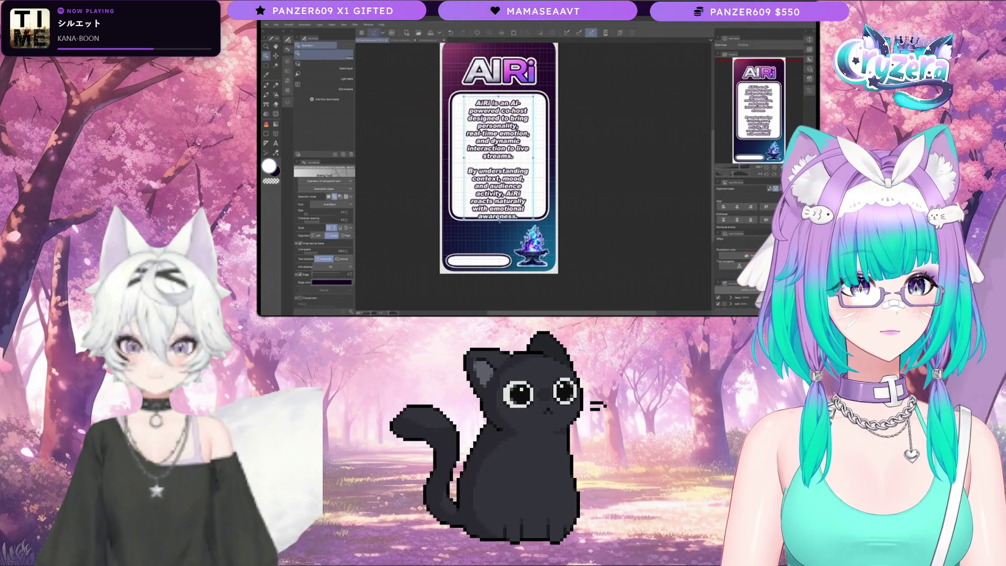
pyautogui.moveTo(498, 226); pyautogui.dragTo(498, 249)
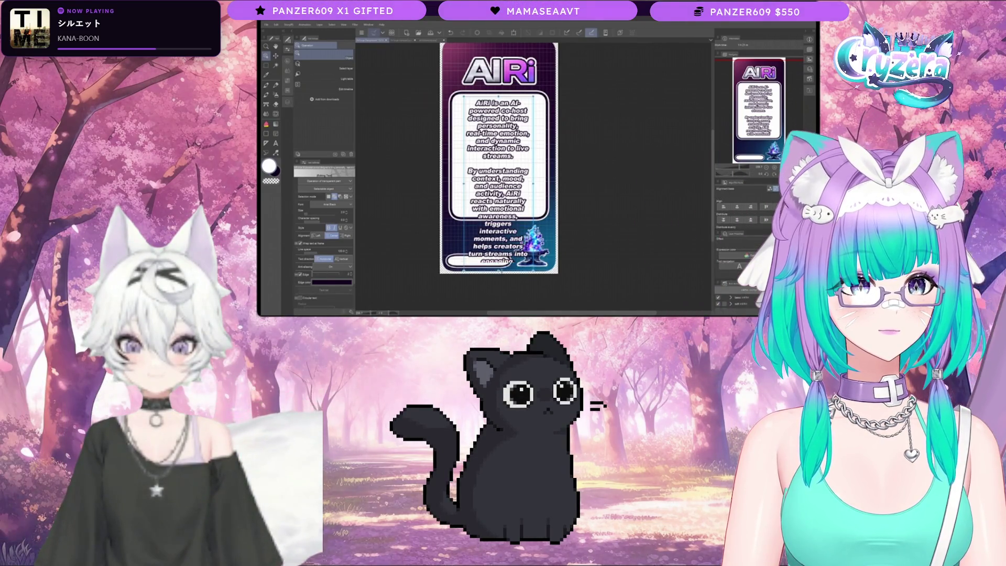
pyautogui.moveTo(498, 270); pyautogui.dragTo(499, 282)
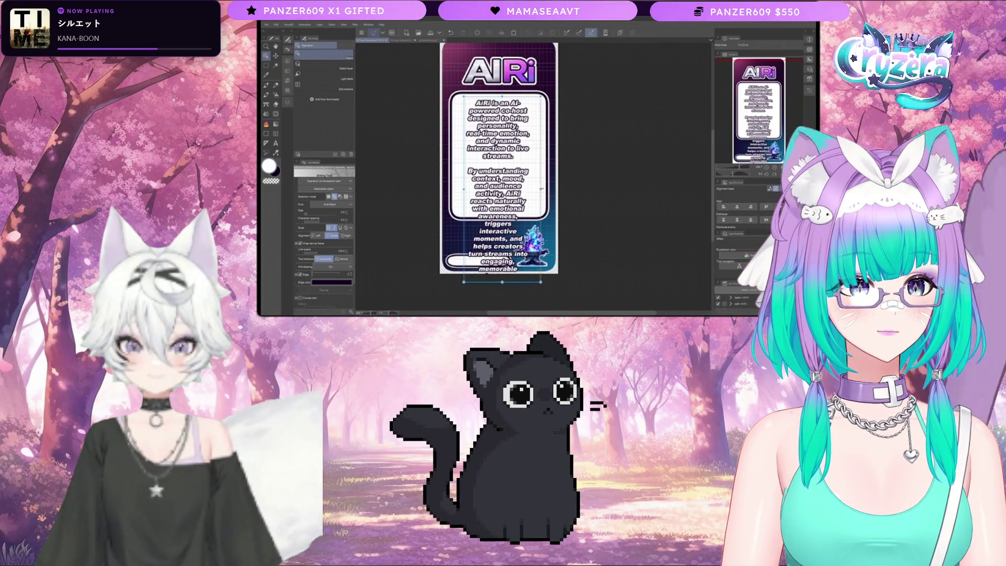
pyautogui.moveTo(541, 189); pyautogui.dragTo(545, 188)
pyautogui.moveTo(464, 188)
pyautogui.mouseDown()
pyautogui.moveTo(453, 188)
pyautogui.moveTo(497, 177)
pyautogui.mouseUp()
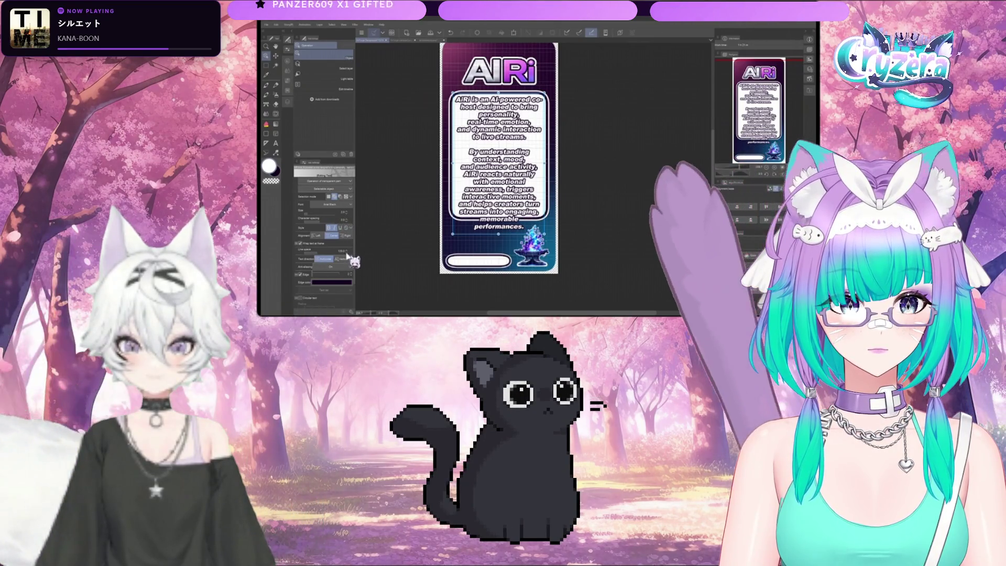
pyautogui.scroll(-3, 347, 251)
pyautogui.scroll(-2, 347, 254)
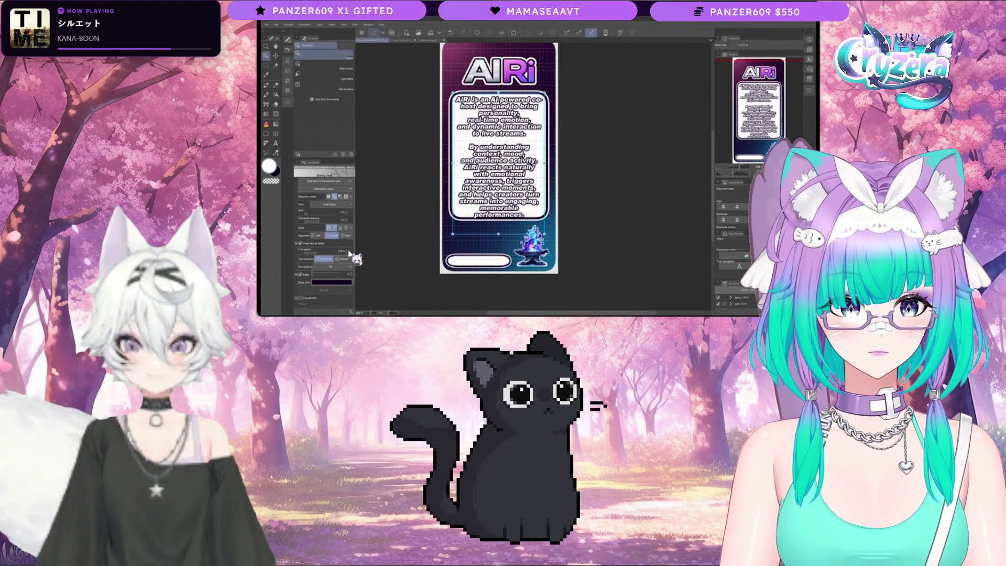
pyautogui.scroll(3, 348, 254)
pyautogui.scroll(1, 349, 254)
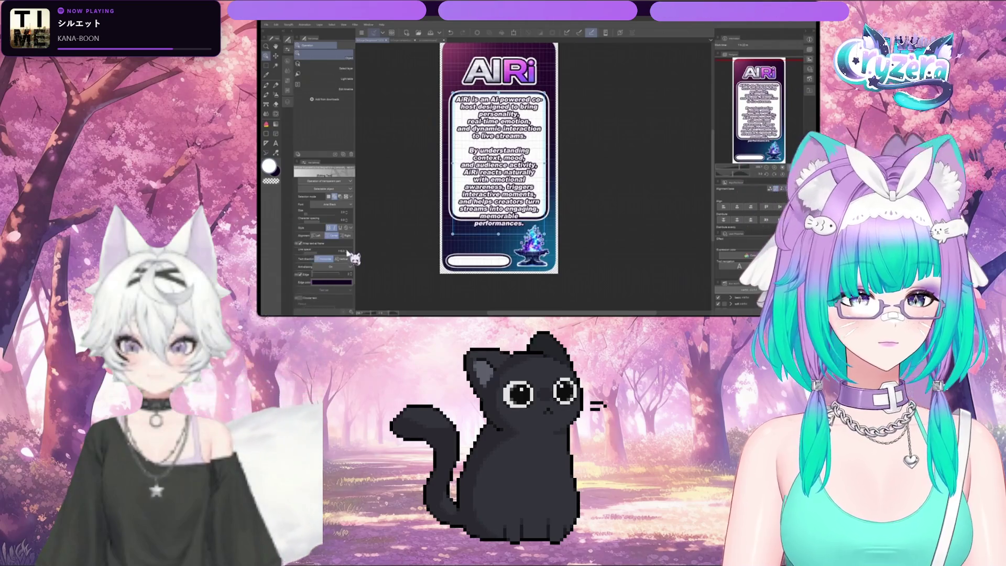
pyautogui.scroll(3, 346, 255)
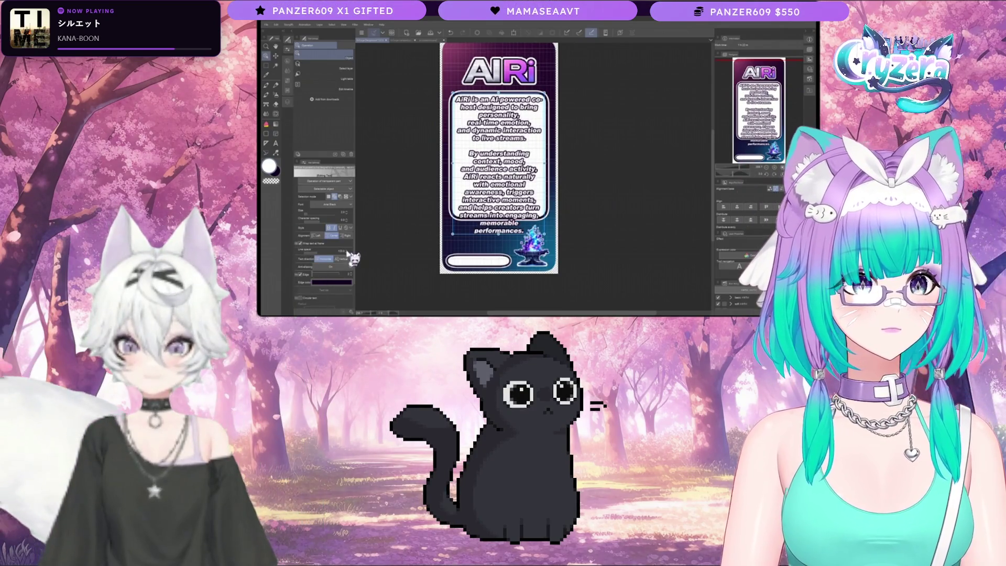
pyautogui.scroll(-1, 347, 255)
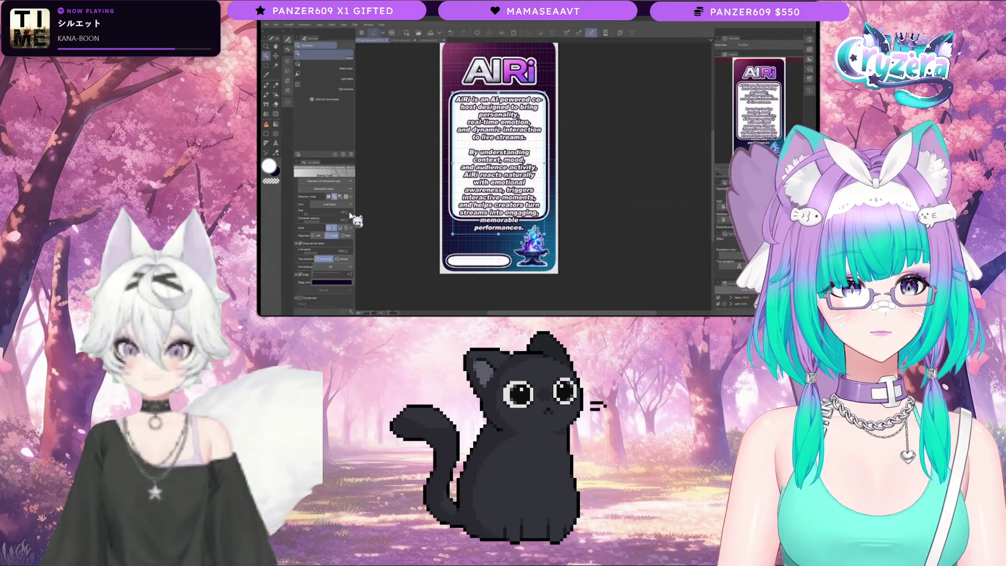
pyautogui.scroll(-5, 348, 218)
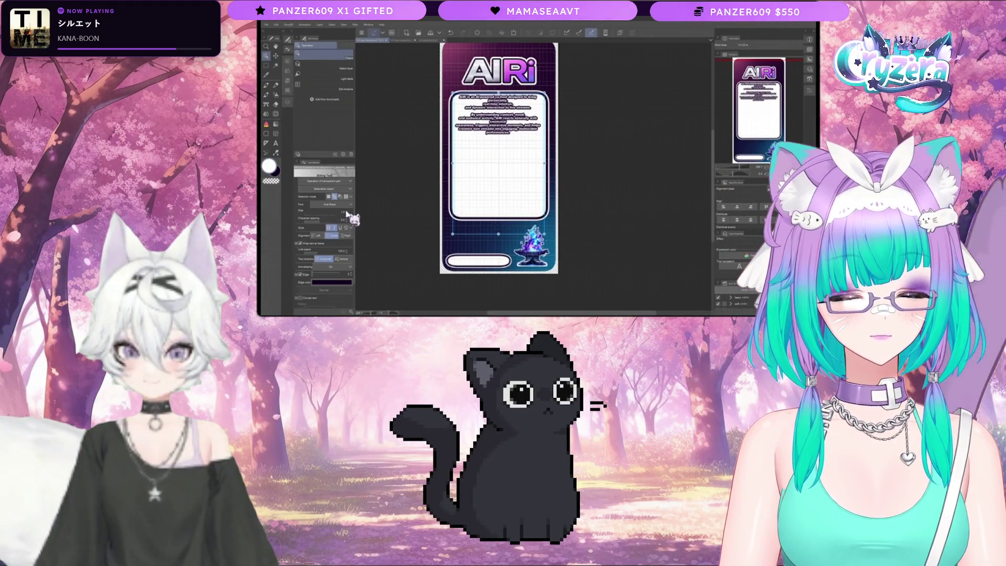
pyautogui.scroll(5, 346, 212)
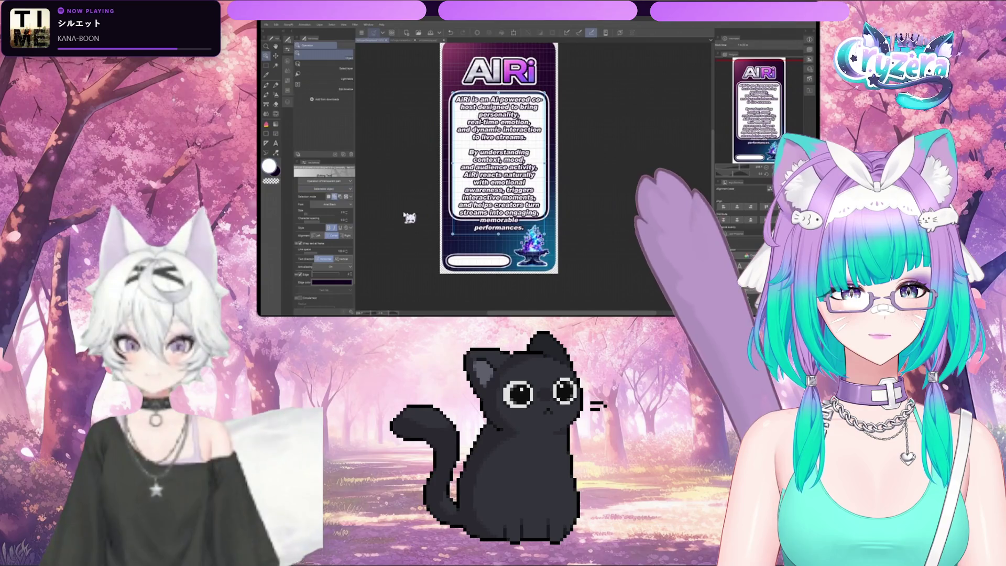
# - Try turning off Wrap text at frame, then undo to keep the text wrapped
pyautogui.click(299, 243)
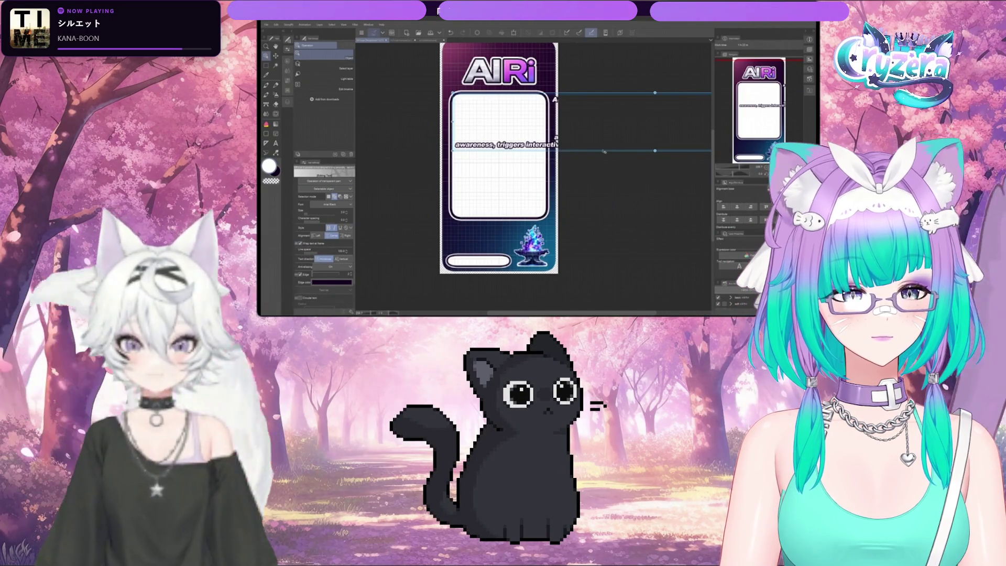
pyautogui.hotkey('ctrl', 'z')
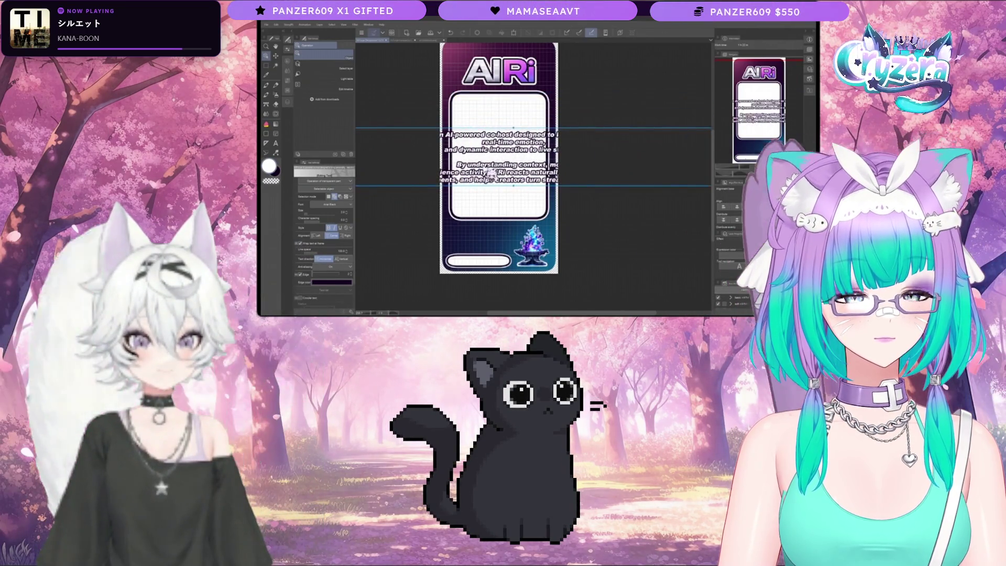
pyautogui.scroll(-1, 558, 150)
# - Narrow the text frame and reduce the description to a smaller size
pyautogui.moveTo(681, 157); pyautogui.dragTo(661, 157)
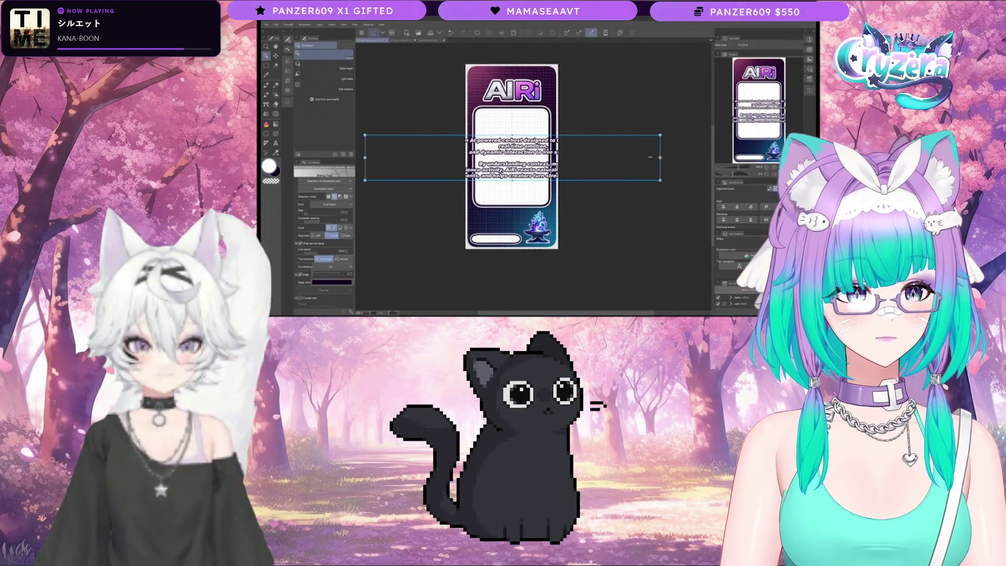
pyautogui.moveTo(490, 157)
pyautogui.mouseDown()
pyautogui.moveTo(426, 157)
pyautogui.moveTo(515, 151)
pyautogui.moveTo(511, 142)
pyautogui.moveTo(548, 203)
pyautogui.mouseUp()
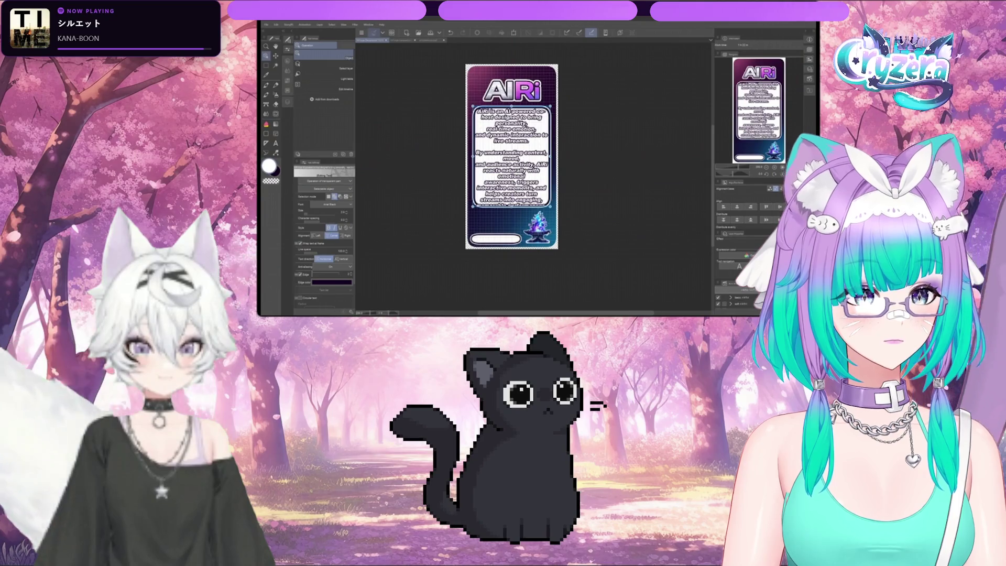
pyautogui.click(321, 213)
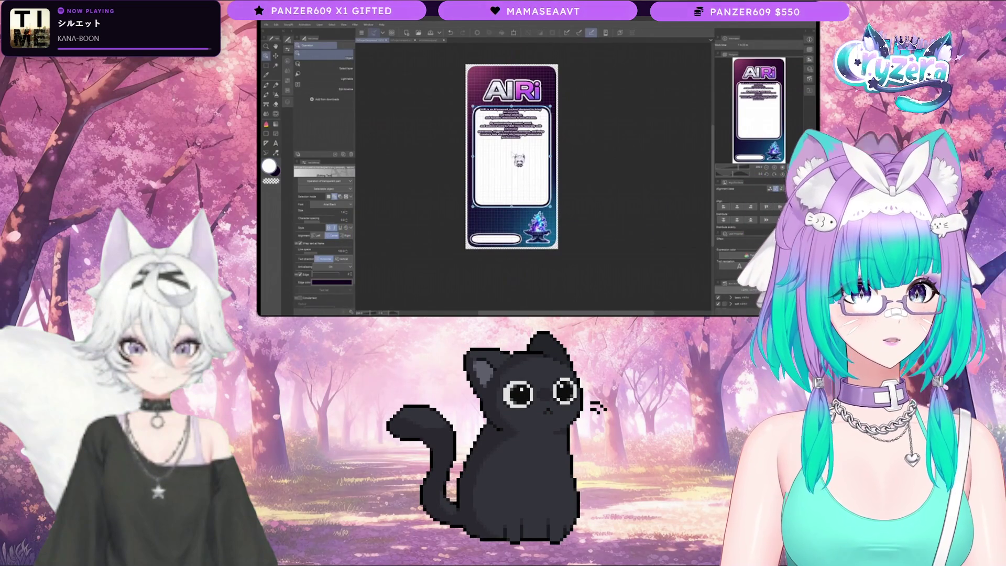
pyautogui.moveTo(513, 159)
pyautogui.mouseDown()
pyautogui.moveTo(511, 218)
pyautogui.moveTo(512, 142)
pyautogui.moveTo(513, 159)
pyautogui.mouseUp()
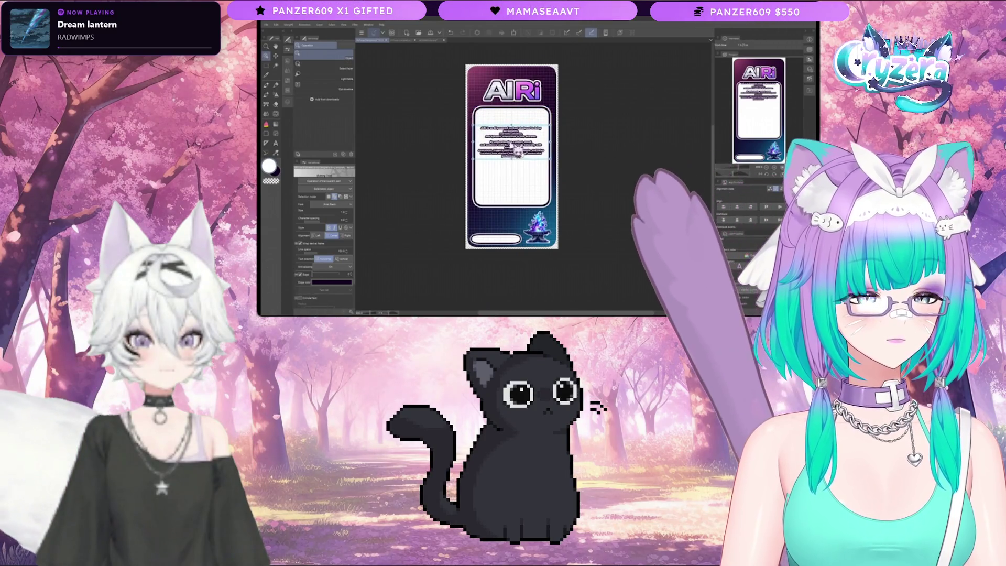